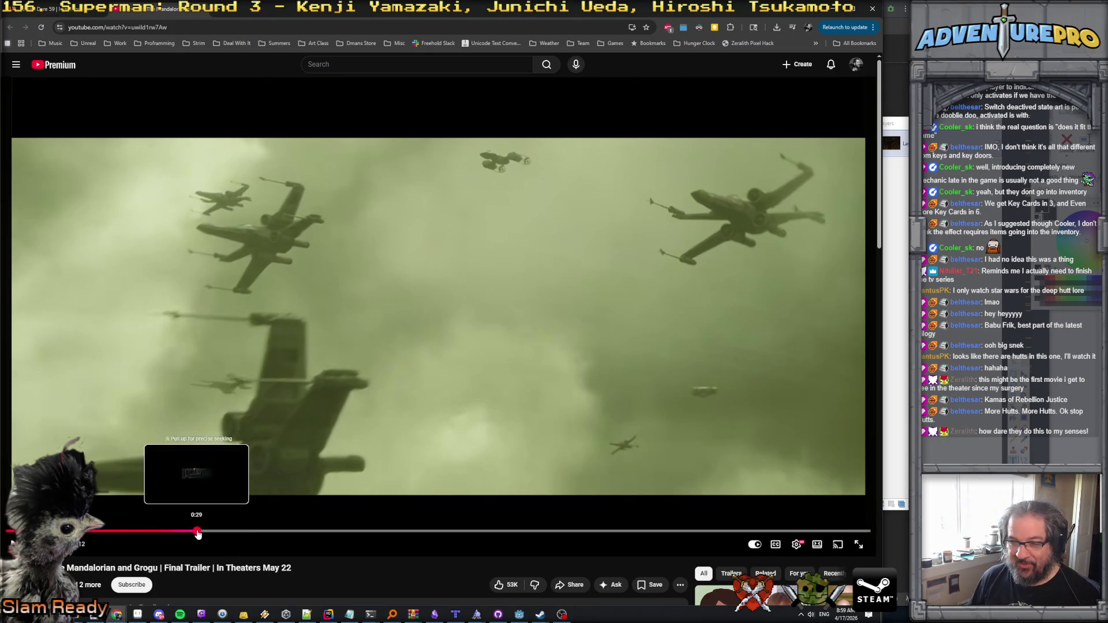
Step: Seek the trailer ahead to the studio logo near 0:29, then further to about 0:39
click(197, 530)
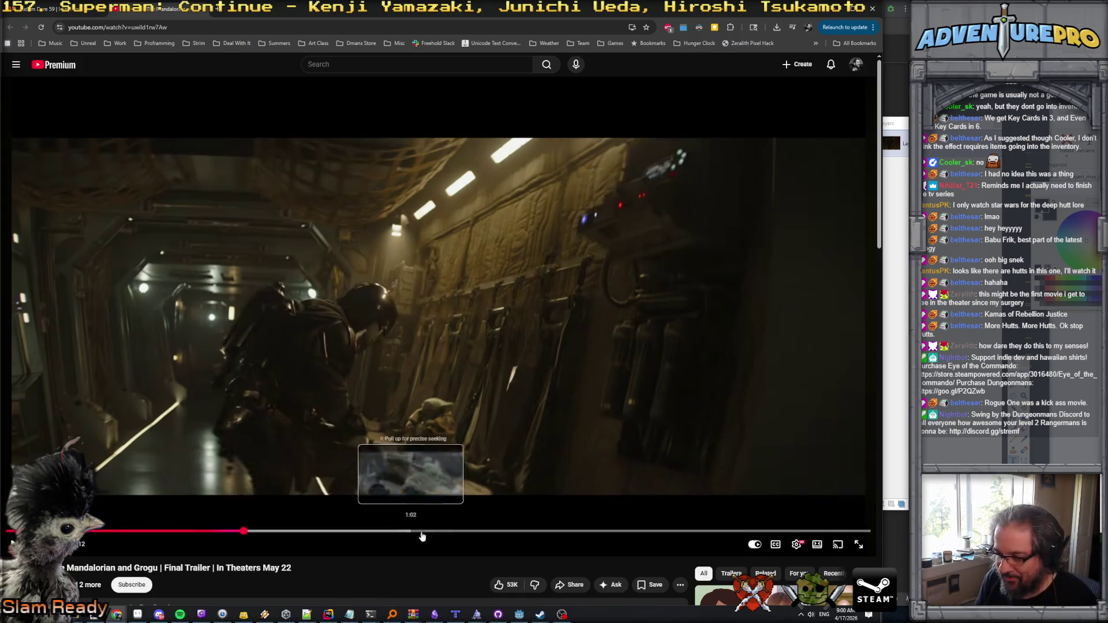
click(444, 532)
Step: Skim the trailer's ship, dark space, neon city, snowy mountain and AT-AT scenes
click(509, 532)
mouse_move(509, 534)
mouse_down()
mouse_move(528, 532)
mouse_move(267, 532)
mouse_up()
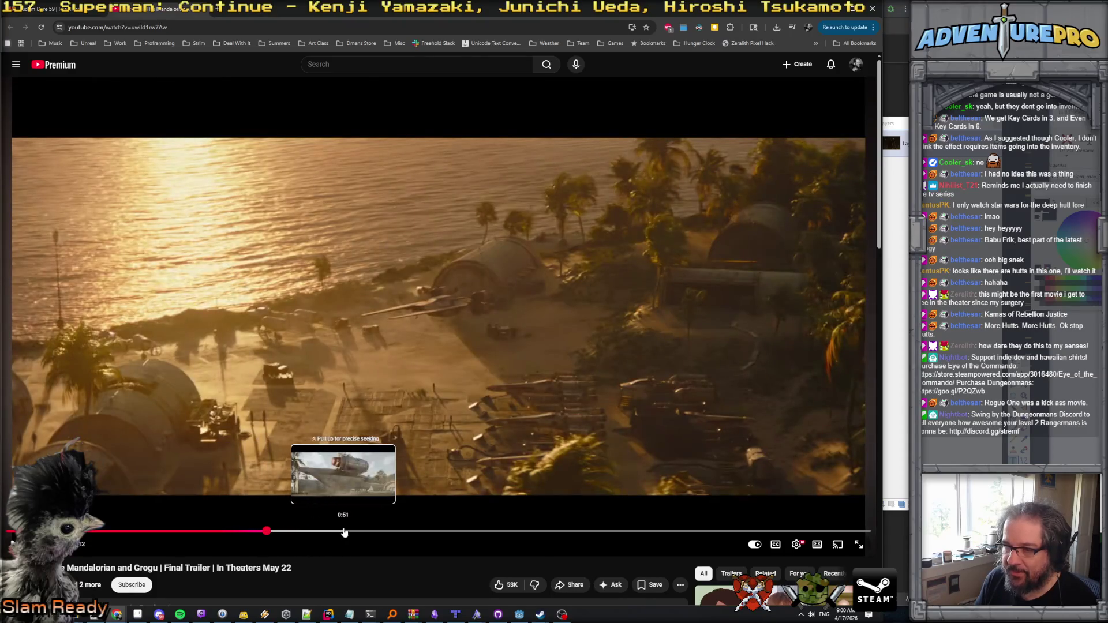
click(344, 532)
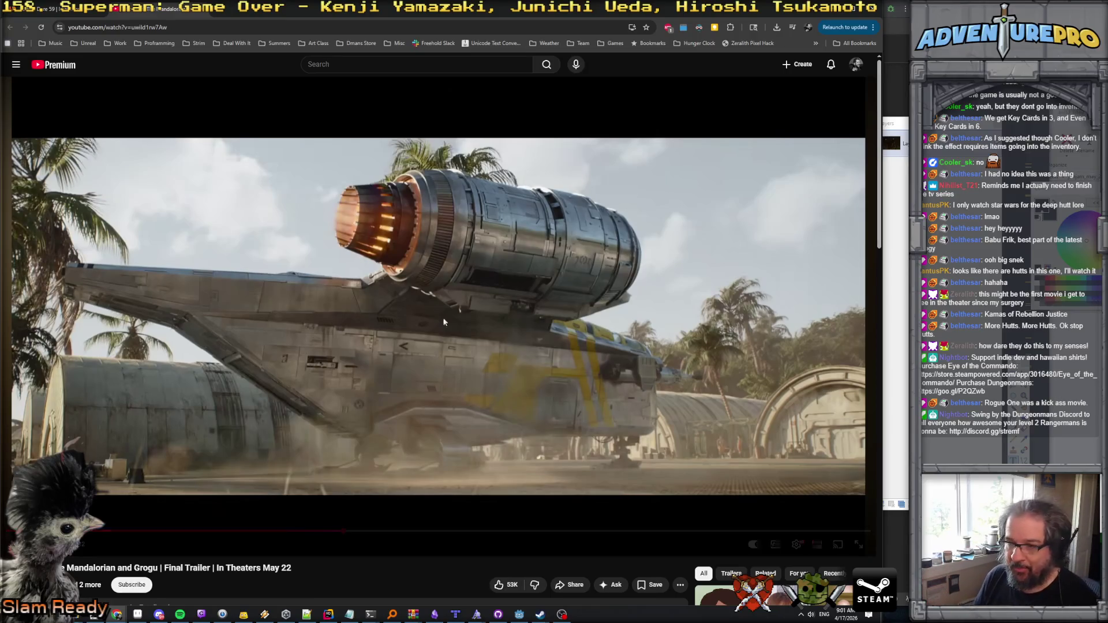
click(379, 531)
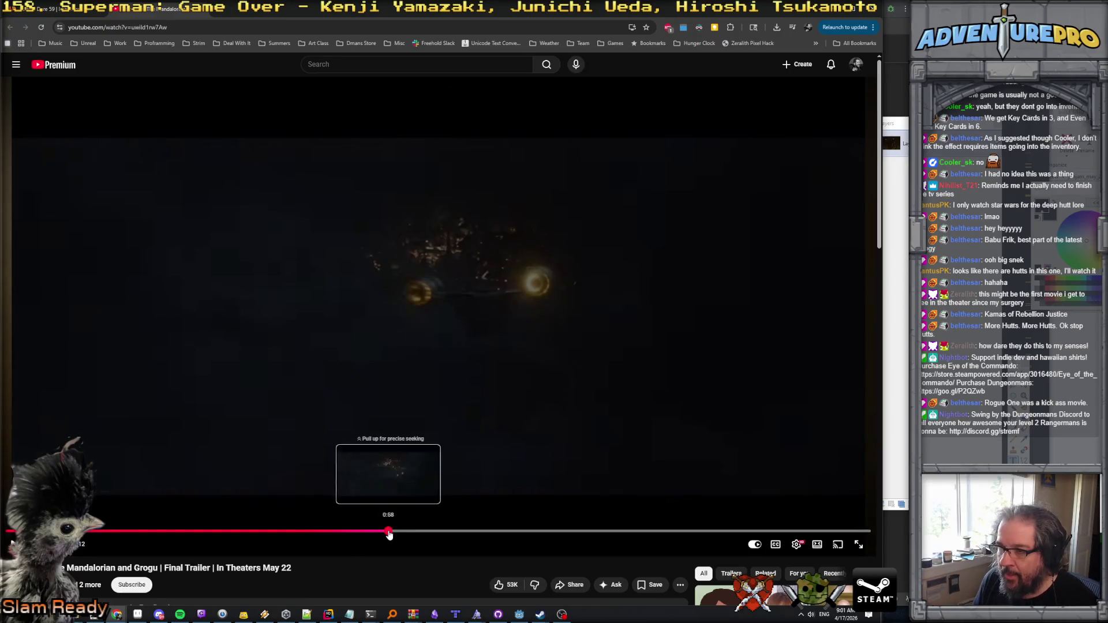
click(388, 531)
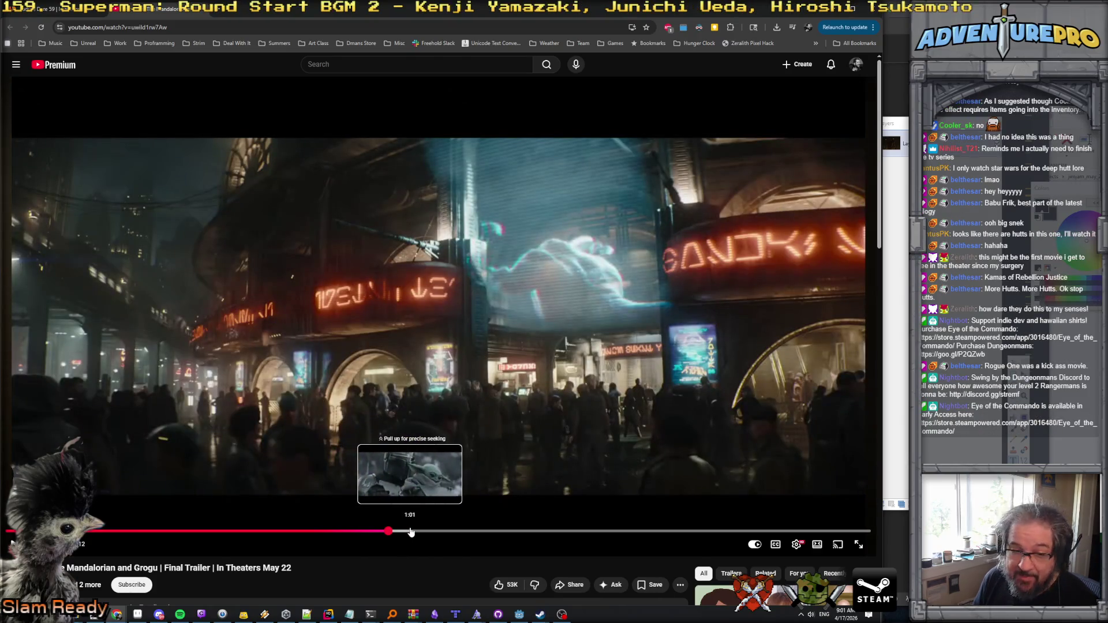
click(410, 531)
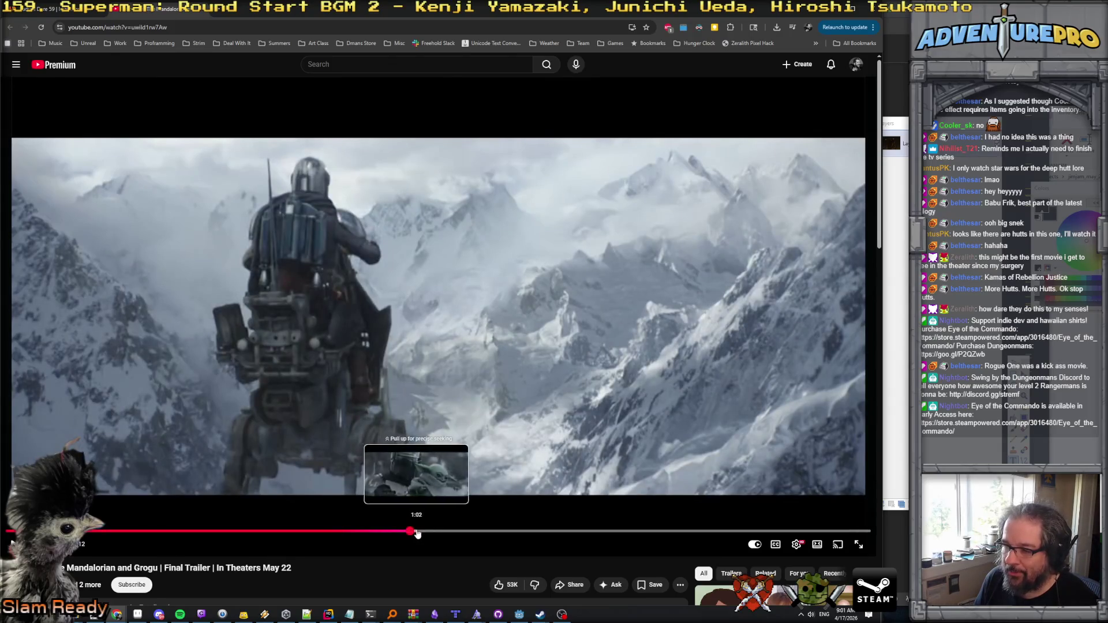
click(418, 532)
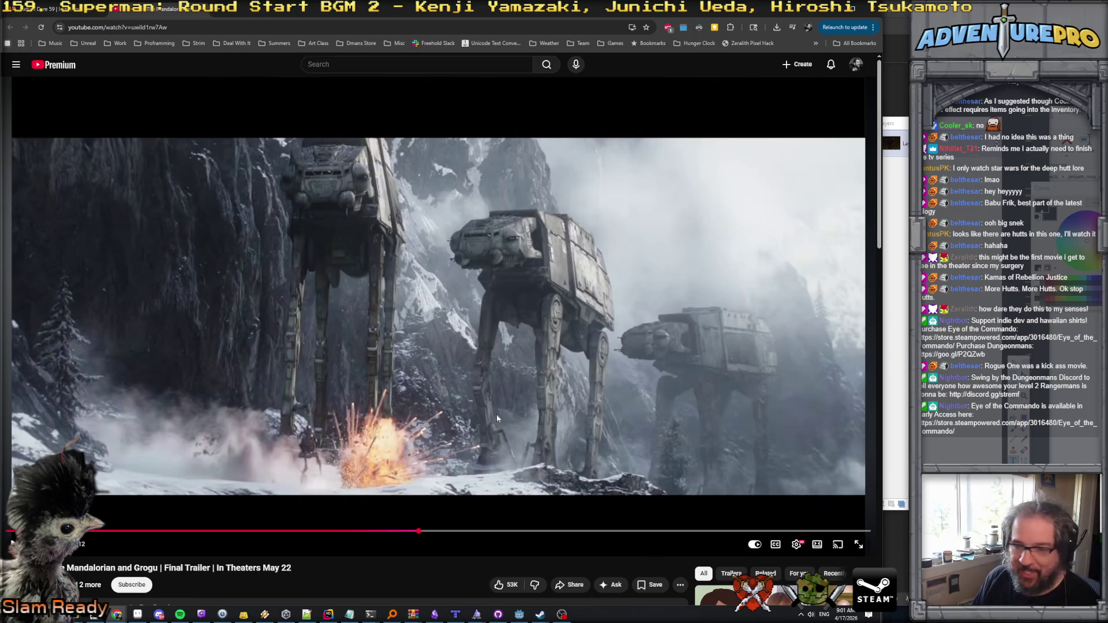
Step: Scrub forward past the Grogu speeder shot toward the trailer's end, around 2:03
drag(430, 531, 503, 535)
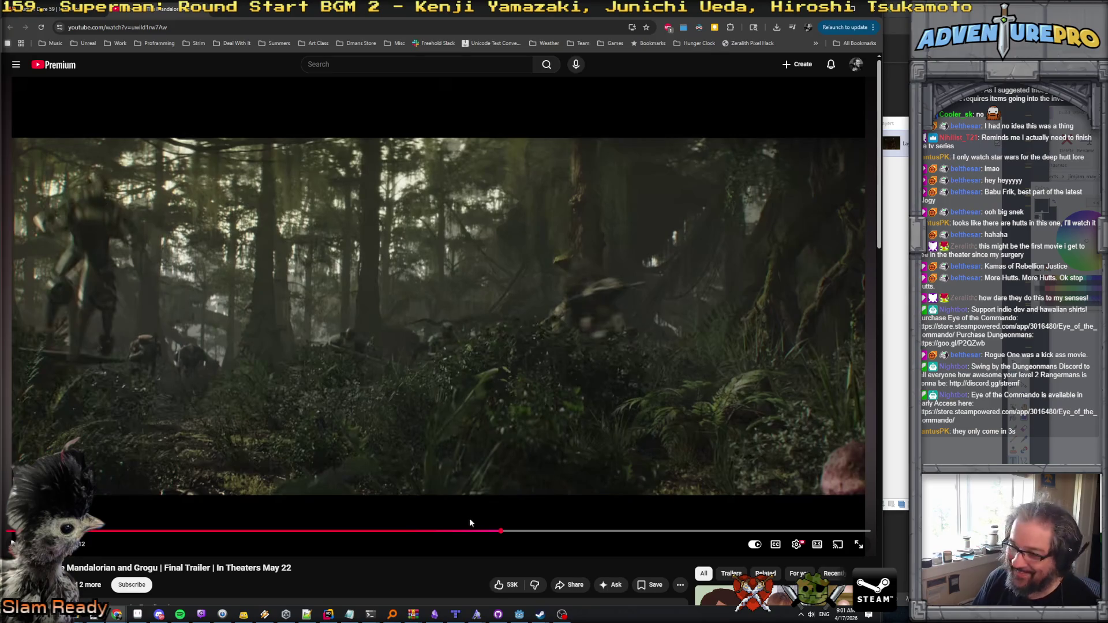
click(517, 531)
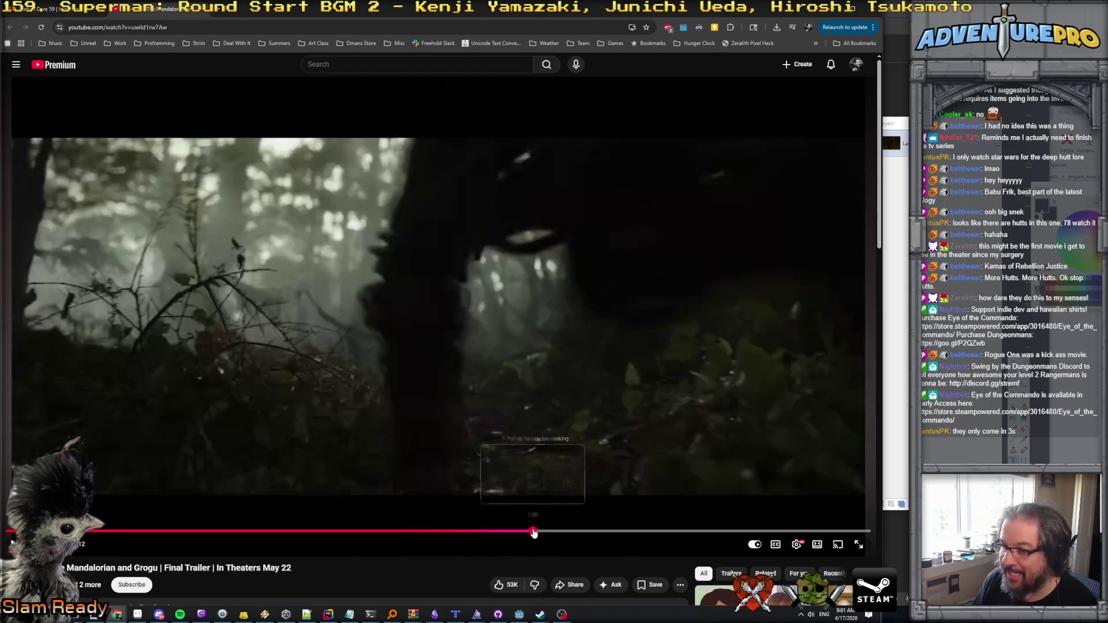
drag(531, 531, 564, 531)
drag(569, 531, 581, 531)
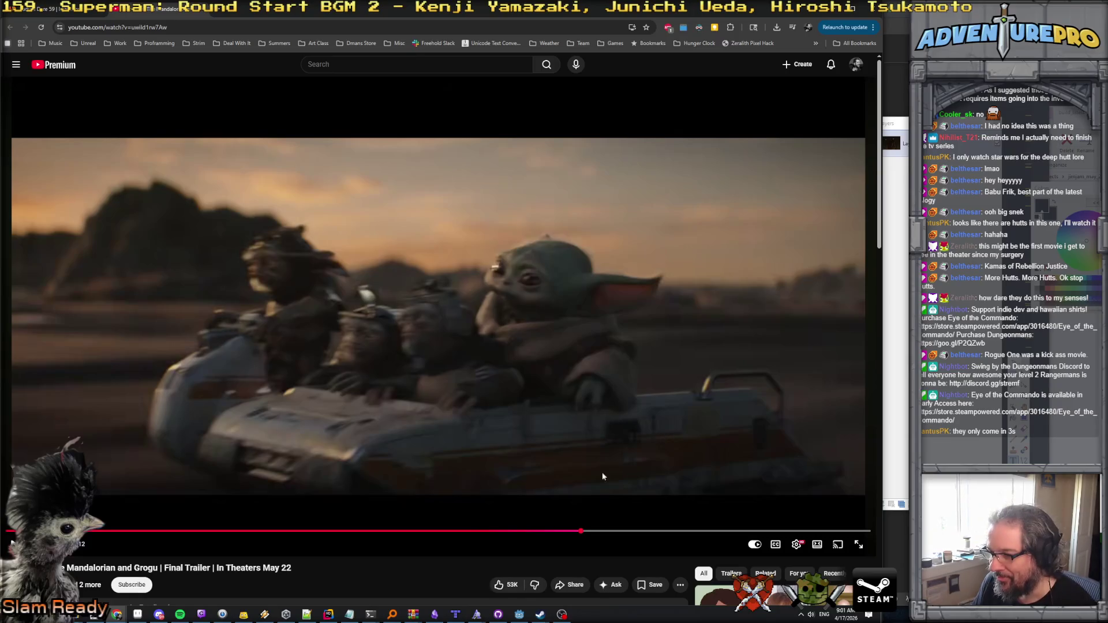
mouse_move(601, 530)
mouse_down()
mouse_move(626, 531)
mouse_move(192, 534)
mouse_up()
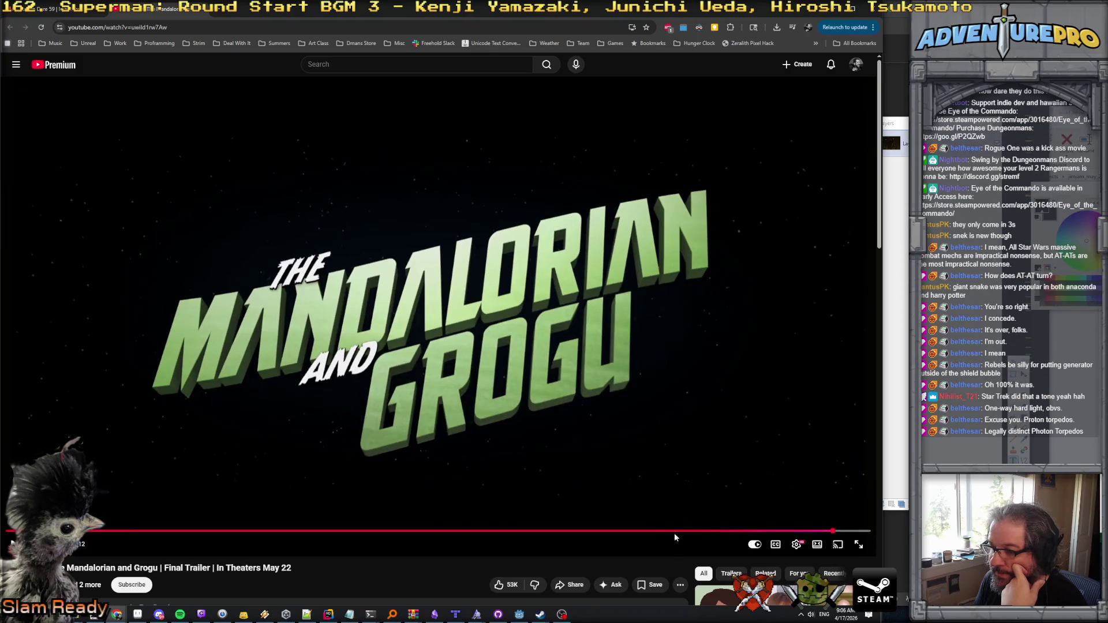
Step: Seek back from the Grogu scene through the 1:16–1:19 forest shots to around 0:21
click(659, 531)
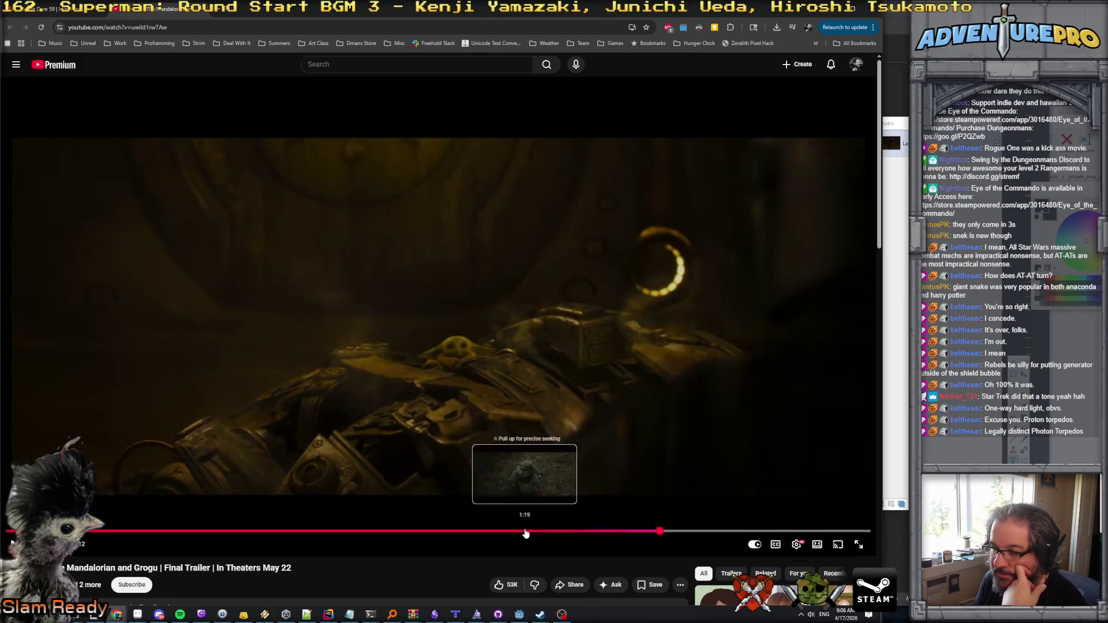
click(526, 531)
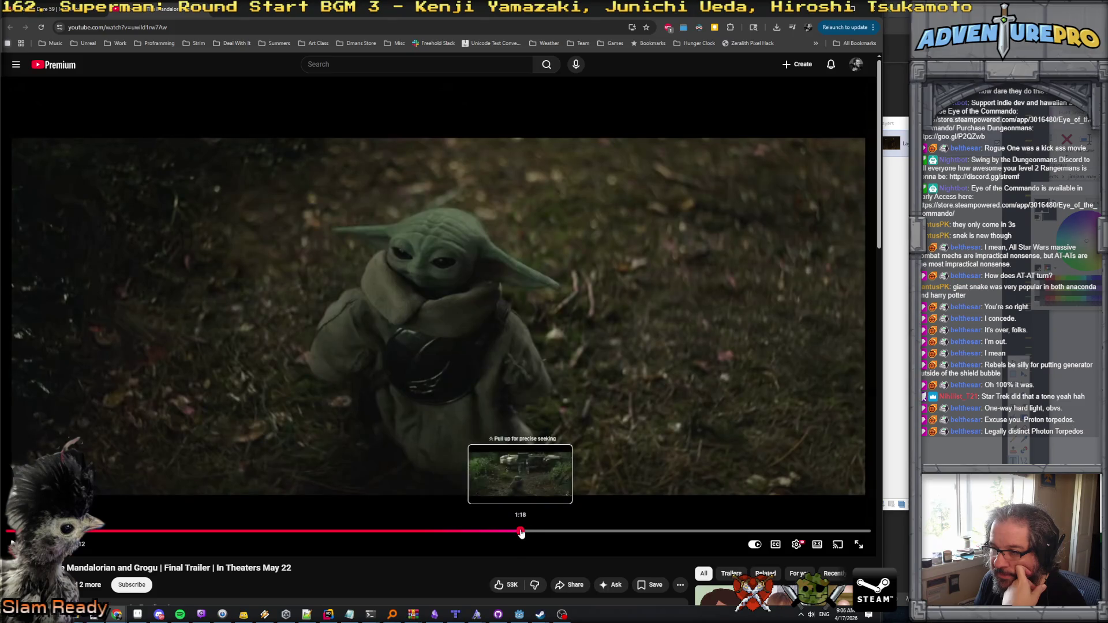
click(520, 531)
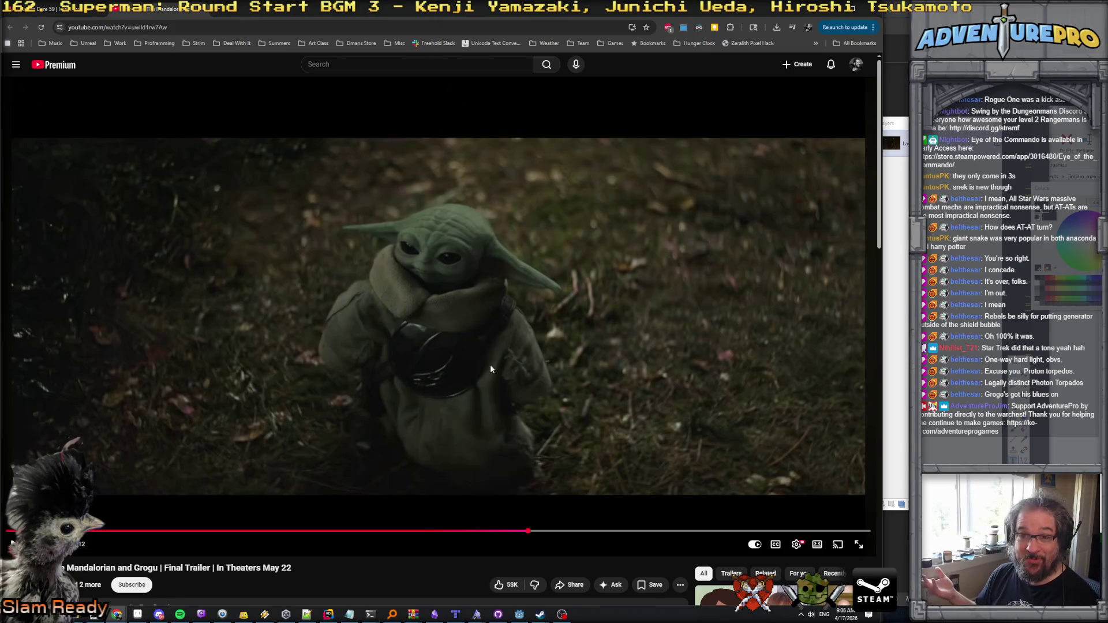
mouse_move(528, 530)
mouse_down()
mouse_move(473, 532)
mouse_move(514, 532)
mouse_move(502, 532)
mouse_up()
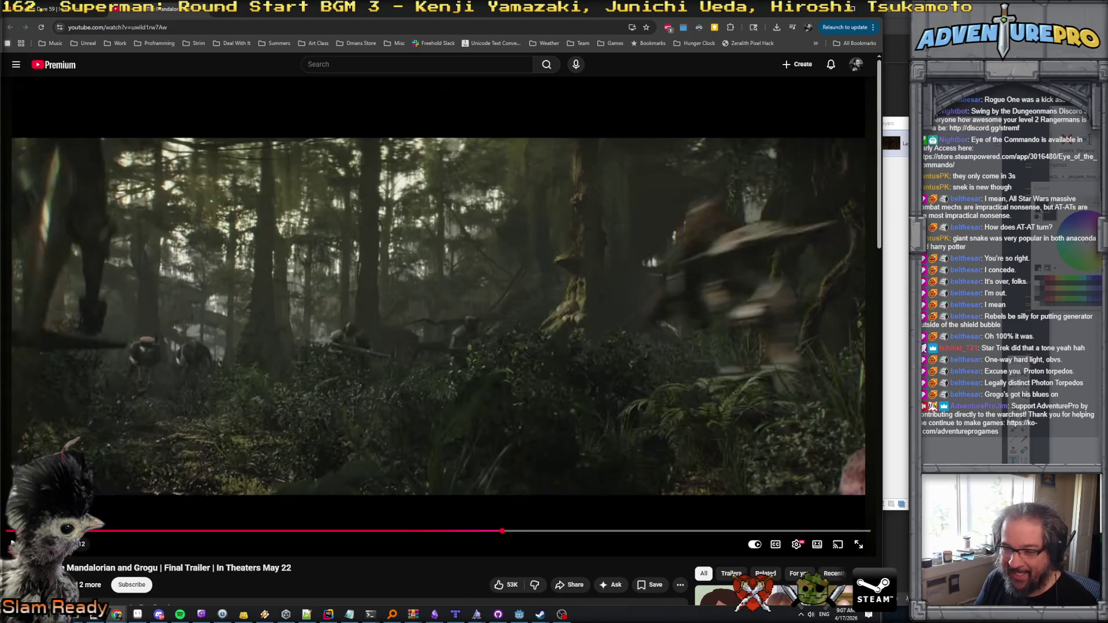
click(101, 531)
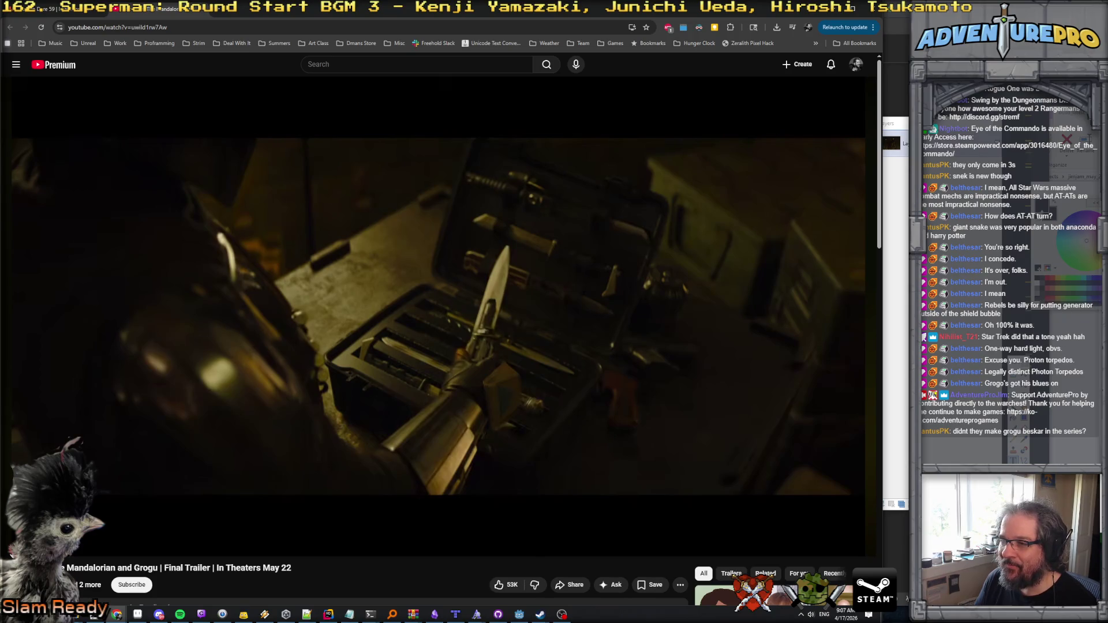
mouse_move(489, 375)
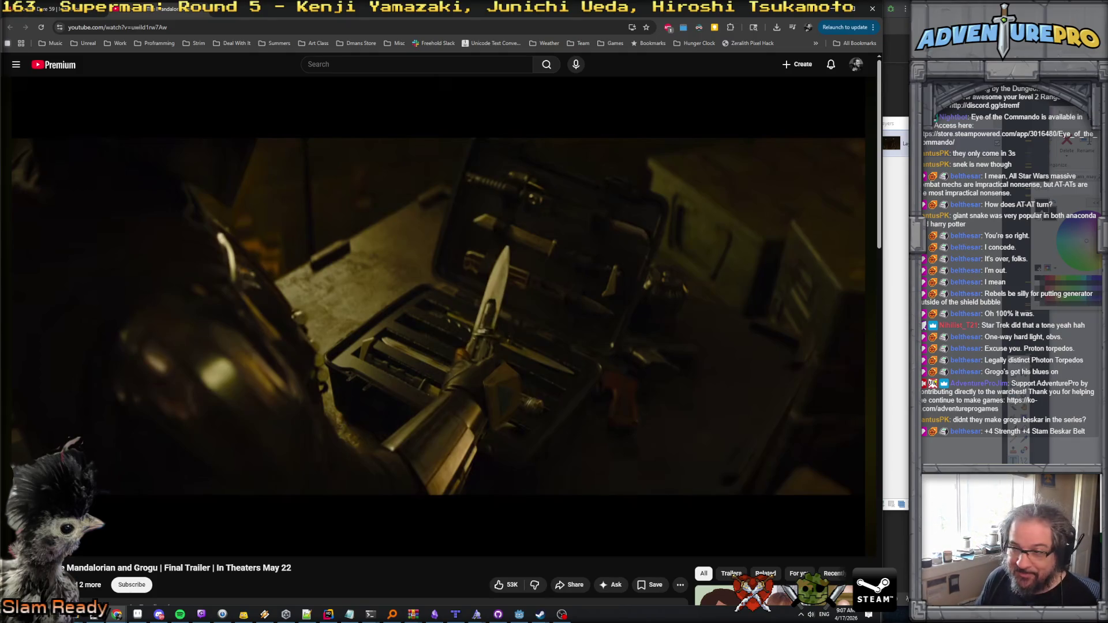
mouse_move(598, 317)
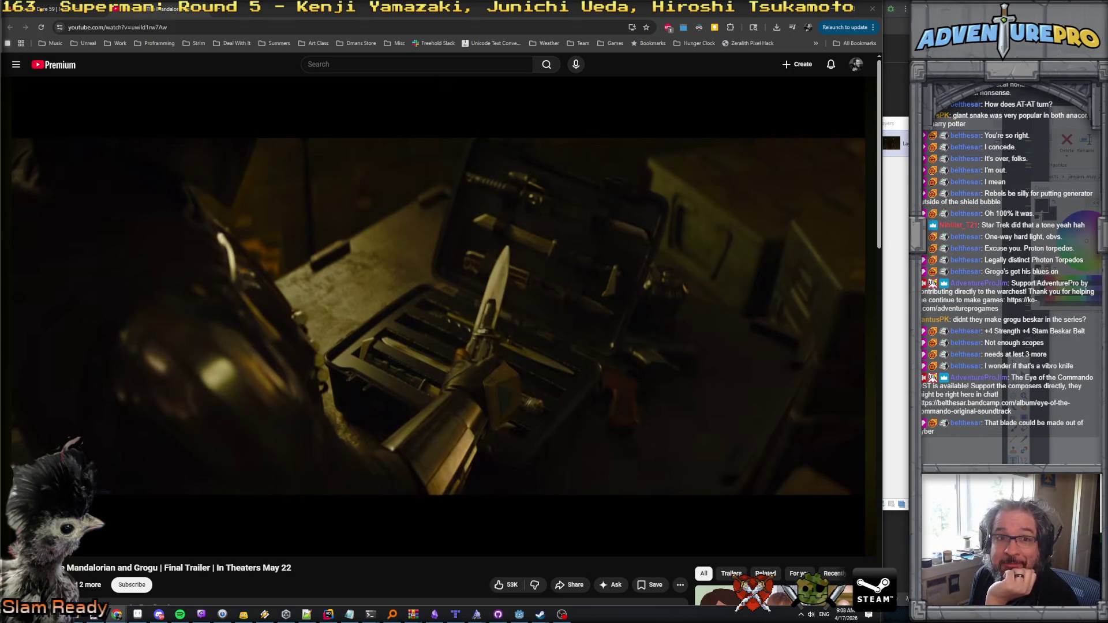
mouse_move(663, 468)
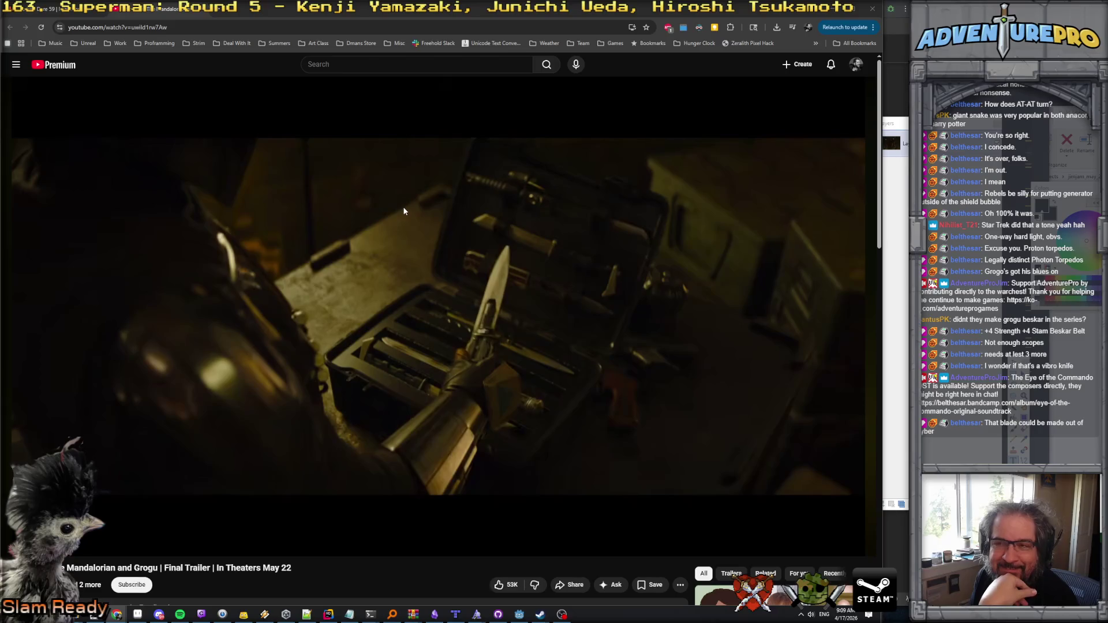
mouse_move(414, 220)
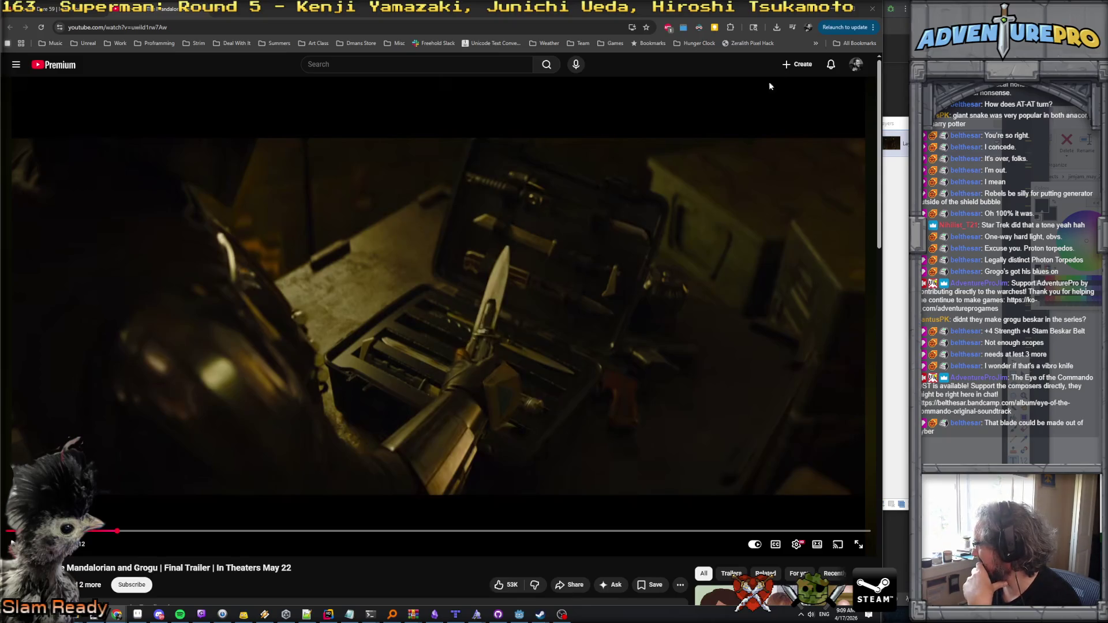
Step: Minimize the browser and Paint.NET to reveal the raid_boss_intro_rocketmans dialogue script in Godot
click(833, 9)
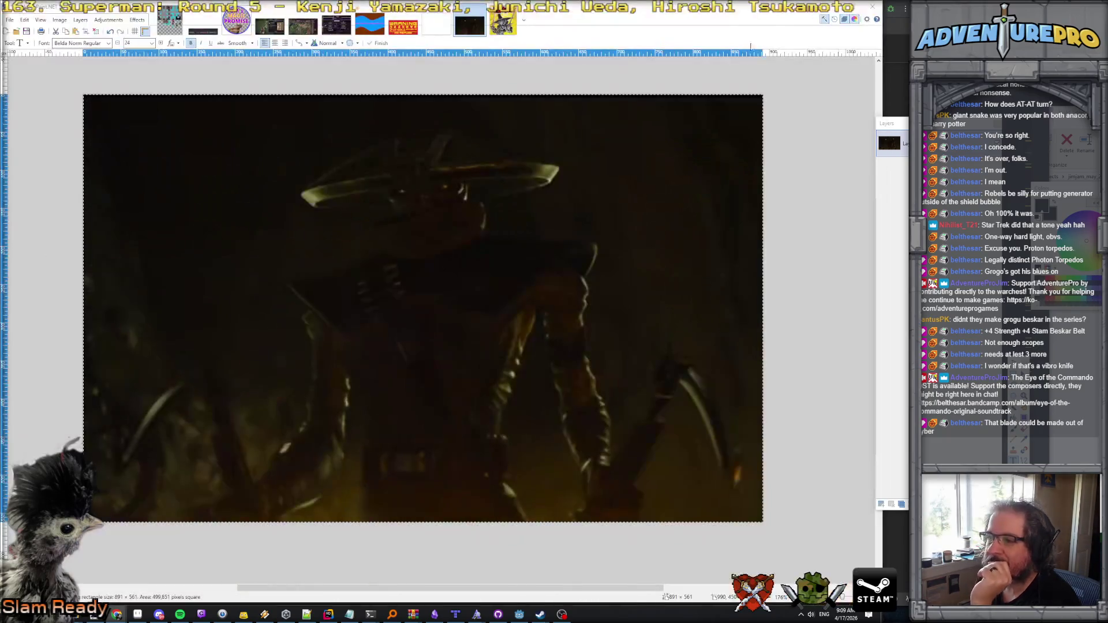
click(830, 7)
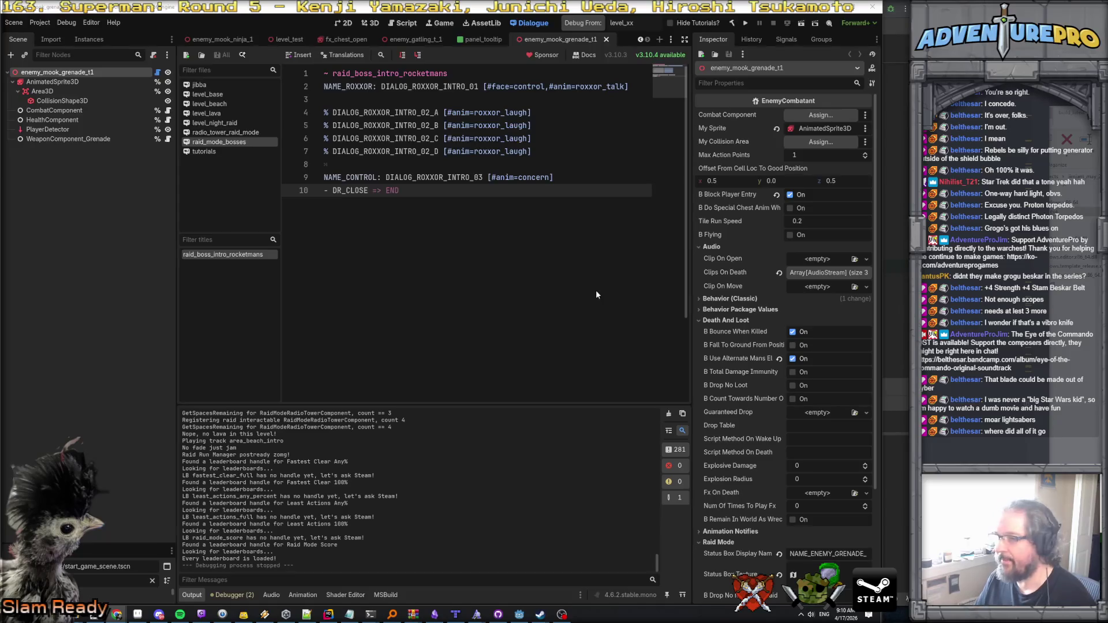
Step: Bring the Star Wars clip in Chrome back to front and pause it at 0:11
key(alt+Tab)
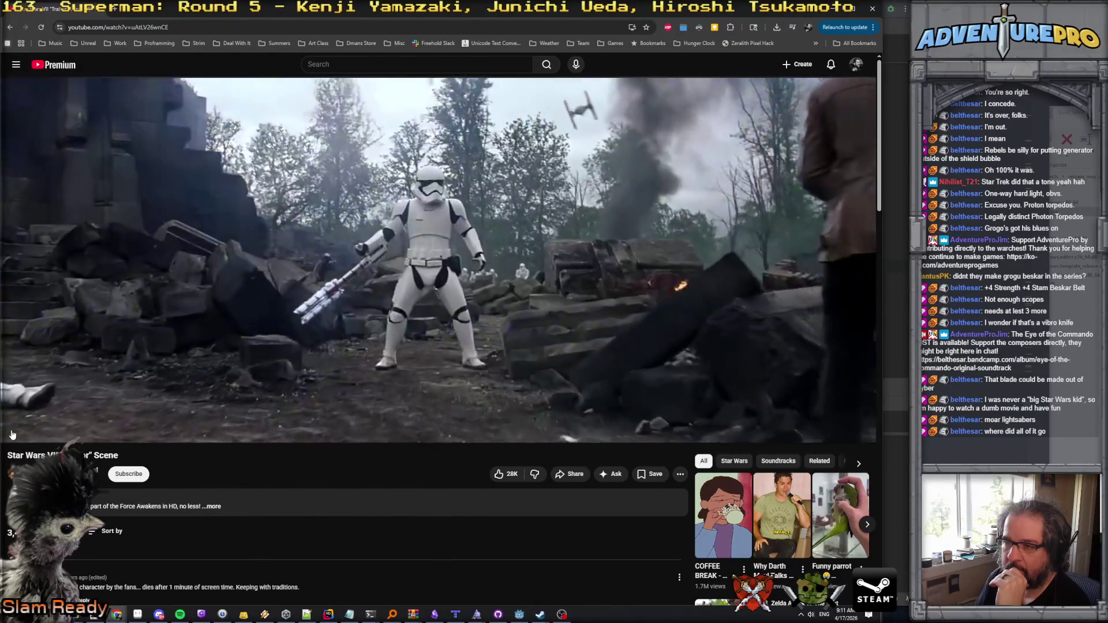
click(12, 434)
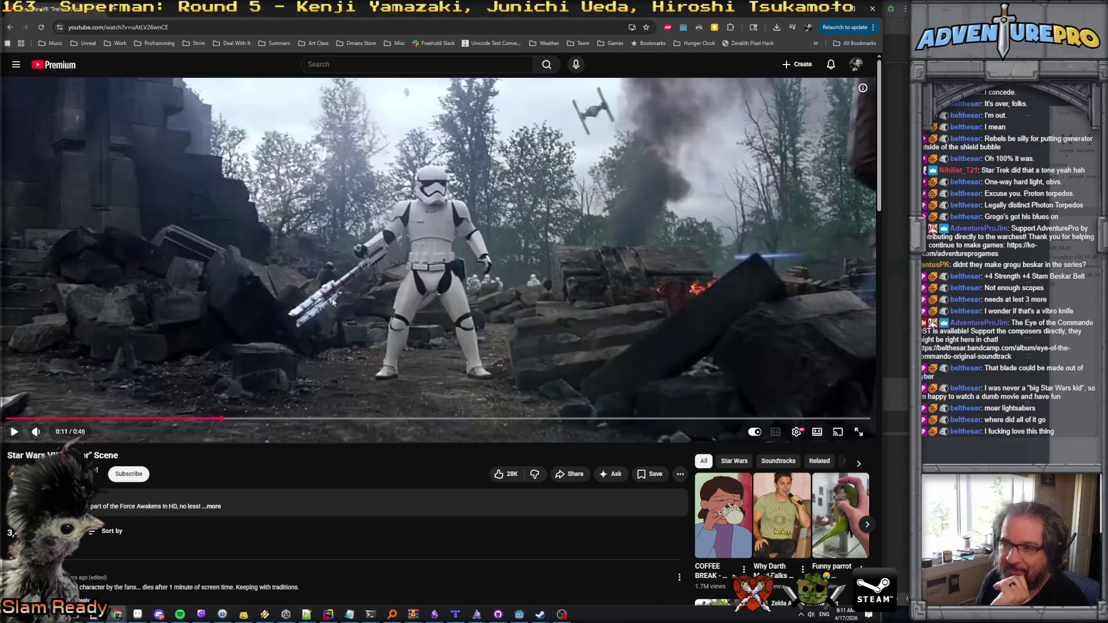
Step: Play the Star Wars clip from 0:11, pausing at 0:21 and again at 0:31
click(16, 432)
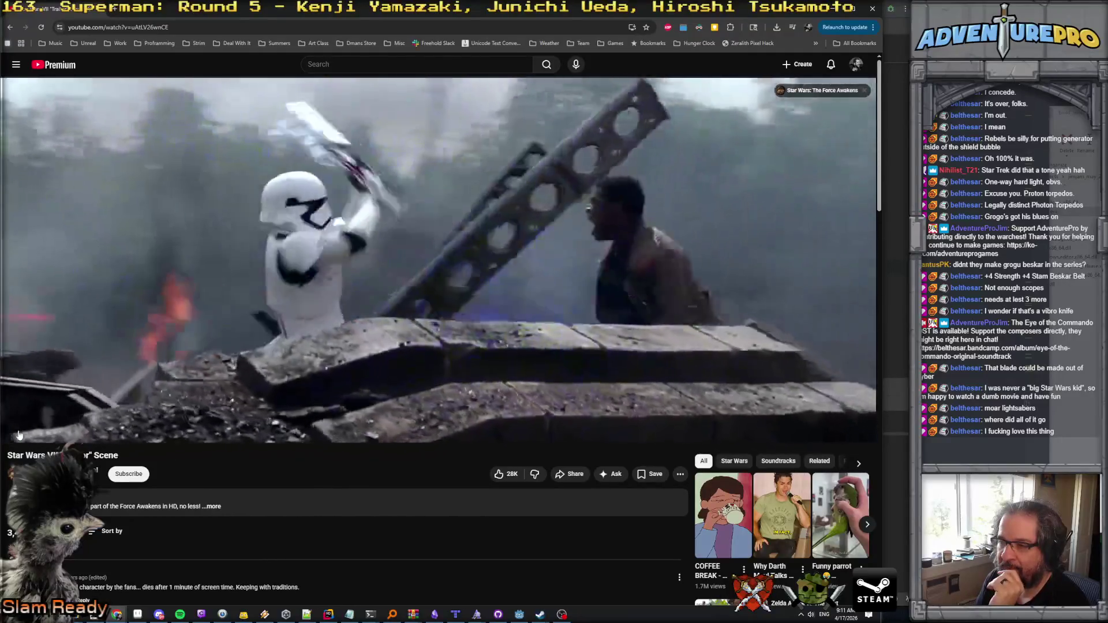
click(19, 434)
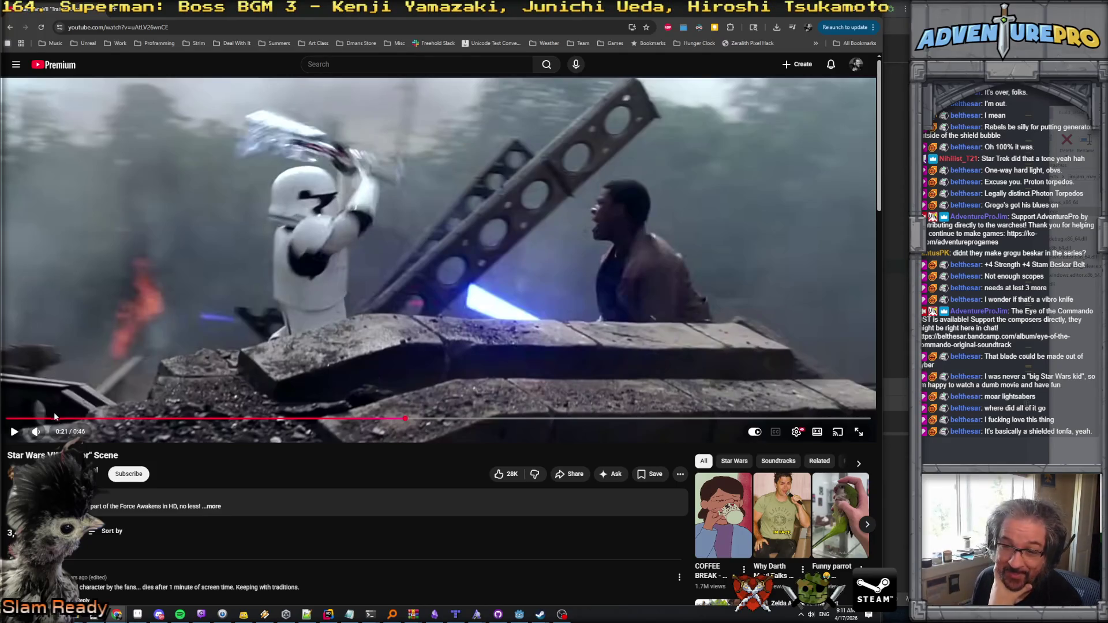
click(16, 432)
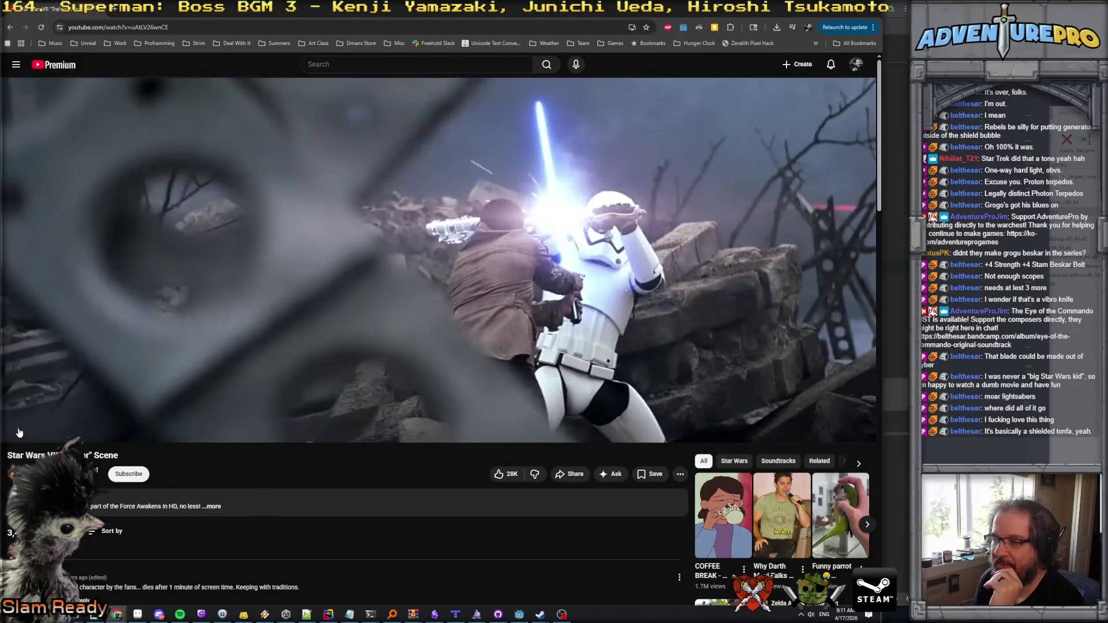
click(548, 286)
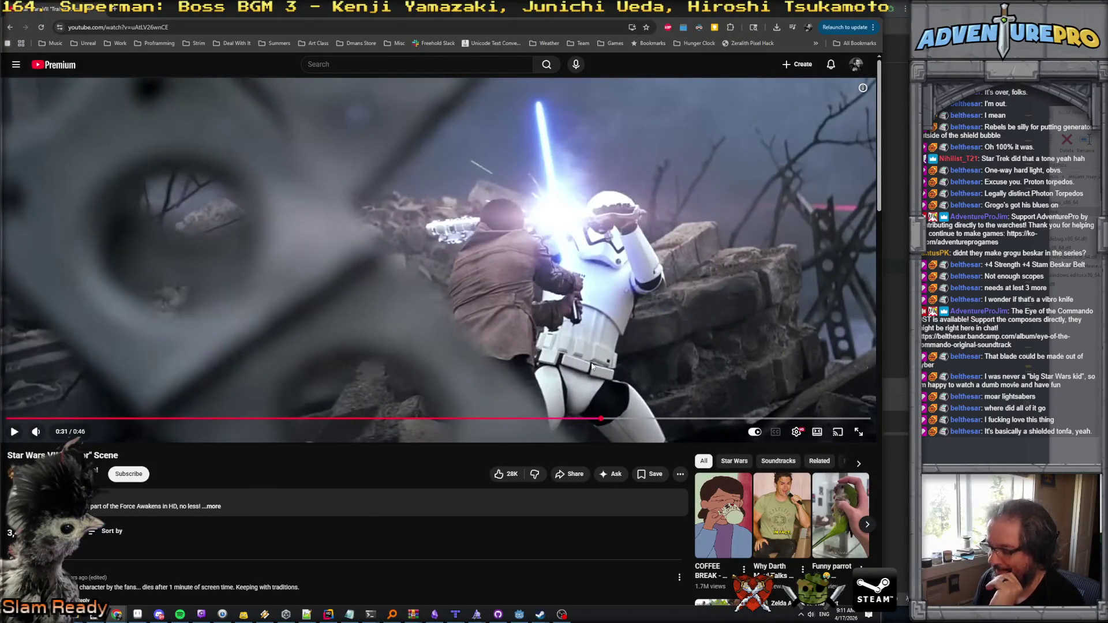
Step: Step frames backward and forward around 0:31 to the baton close-up, then resume playback
key(comma)
key(comma)
key(comma)
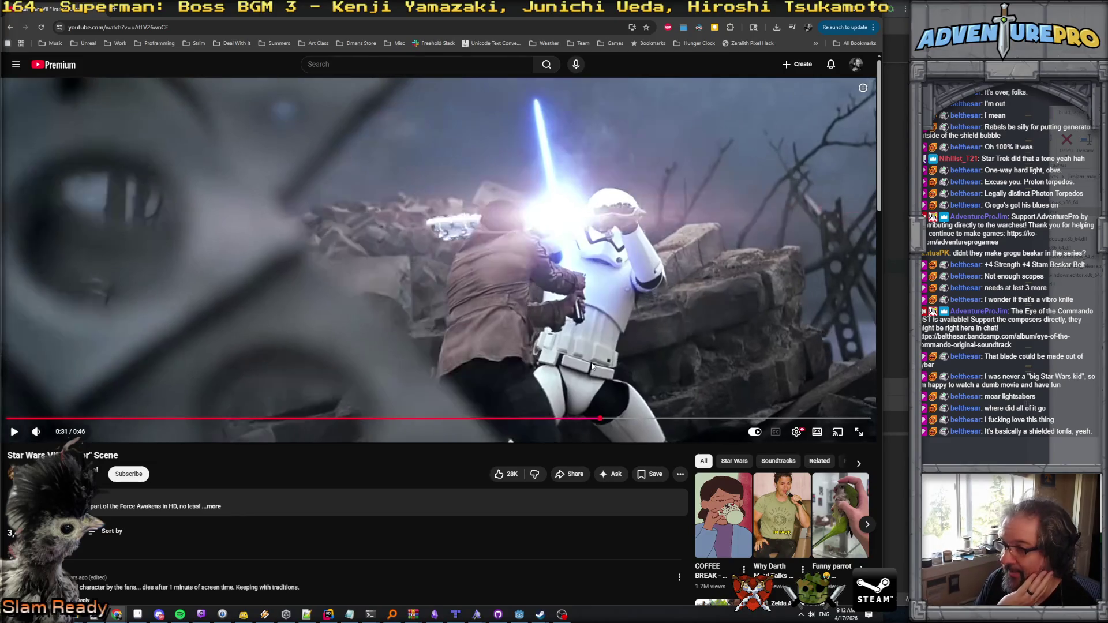
key(comma)
key(comma)
key(comma)
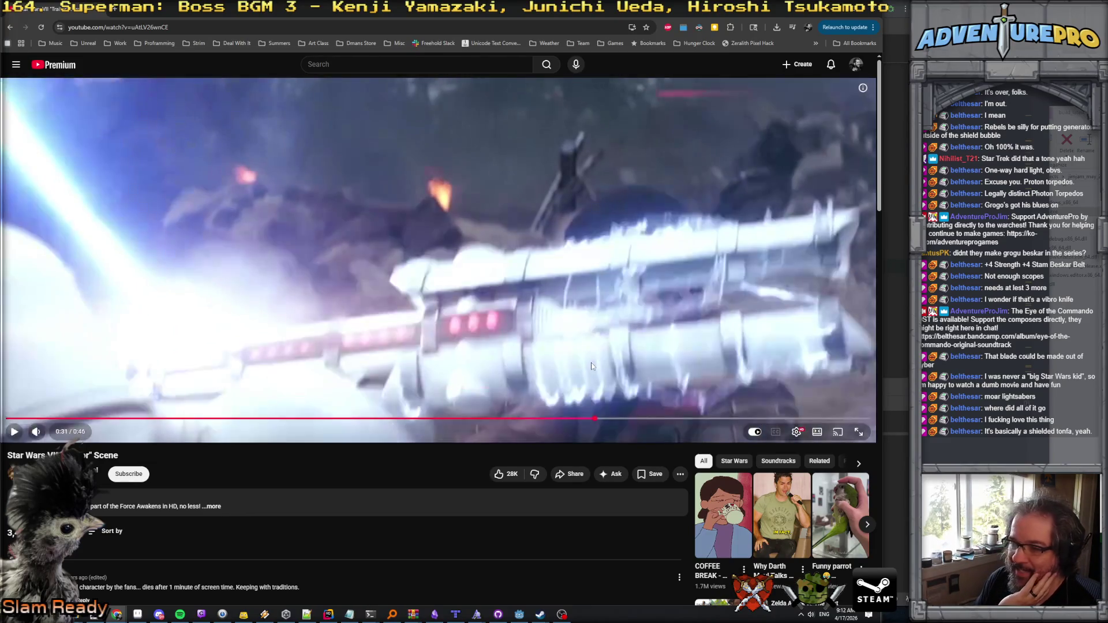
key(comma)
key(comma)
key(comma)
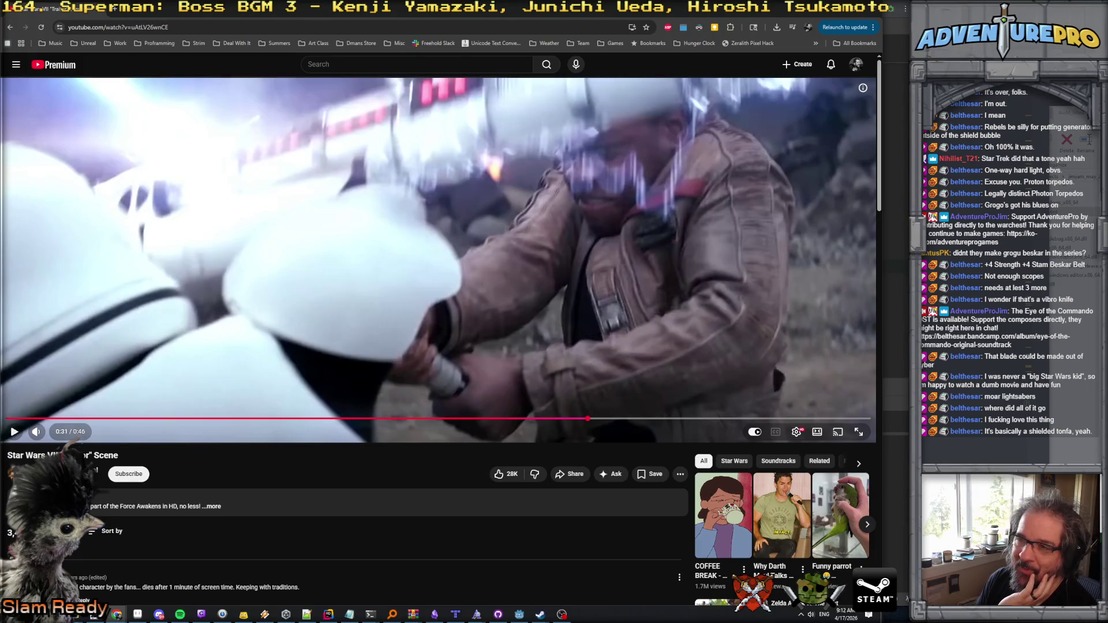
key(comma)
key(comma)
key(comma)
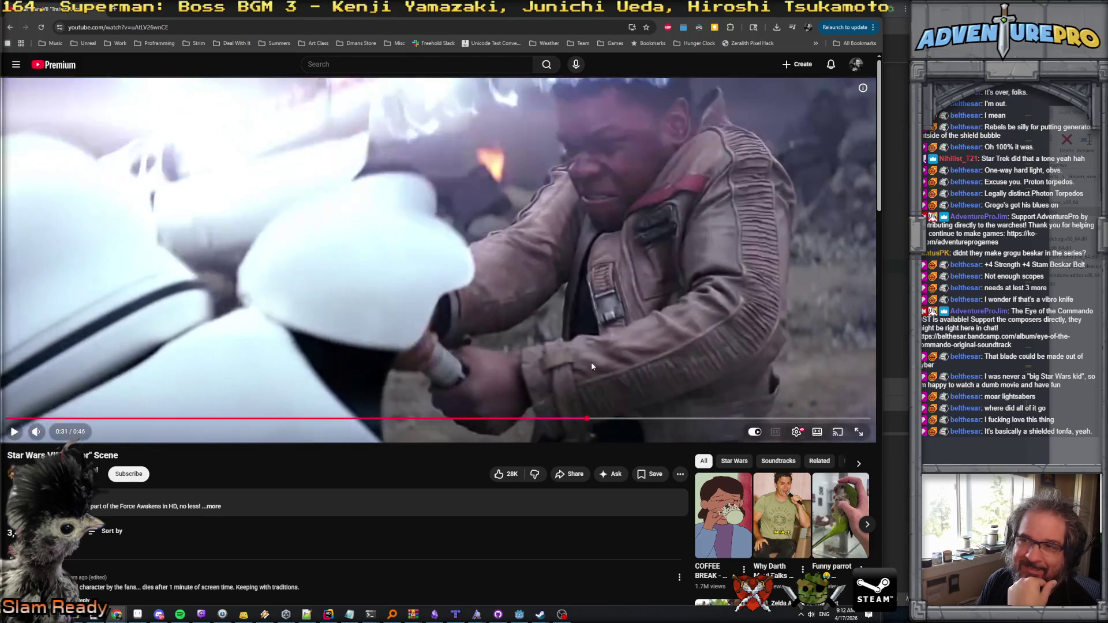
key(period)
key(period)
key(period)
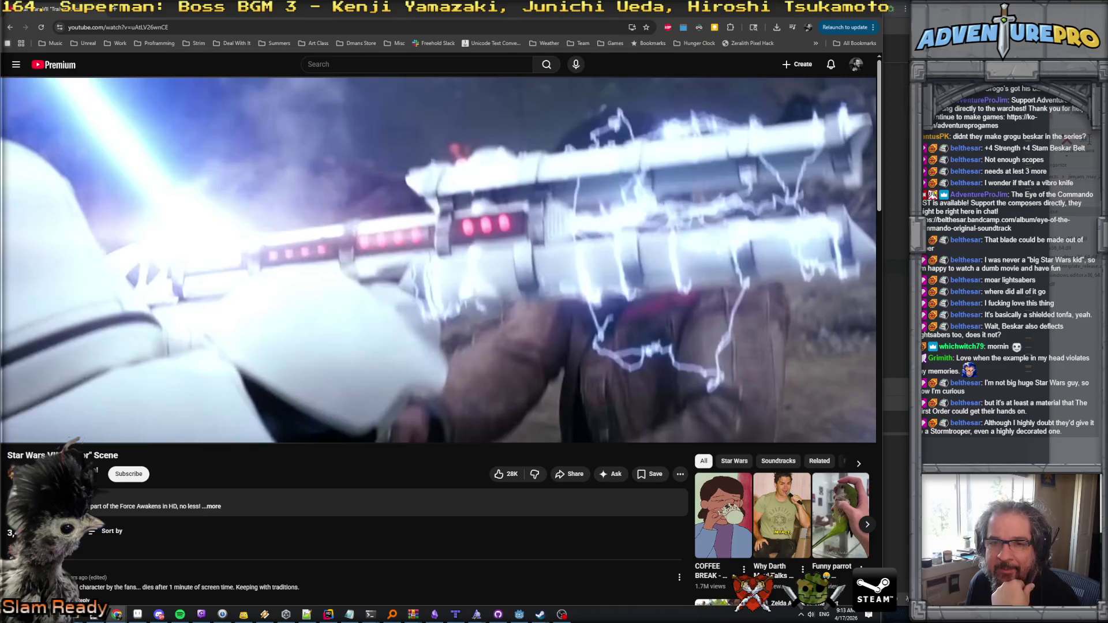
click(15, 434)
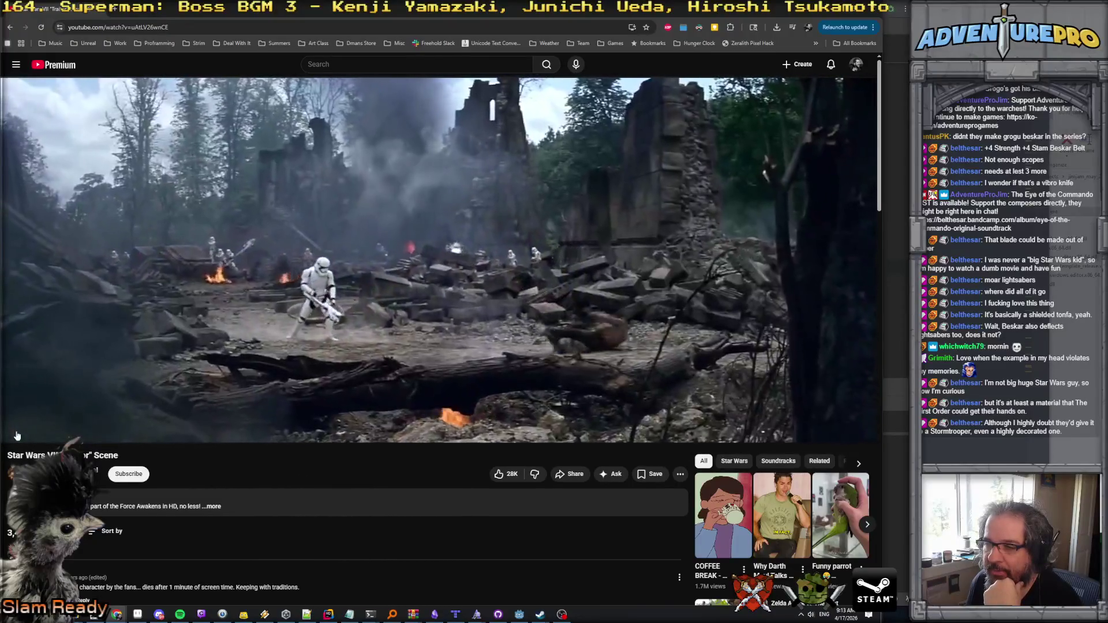
Step: Pause the clip at 0:35 and 0:38, resuming each time until it ends at 0:46
click(596, 350)
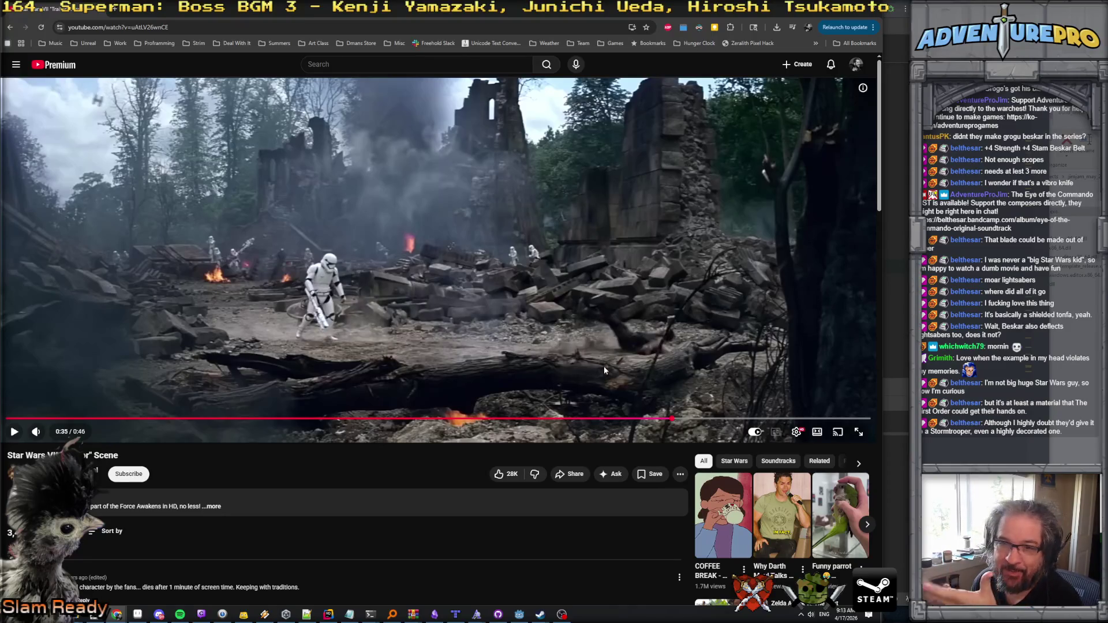
click(14, 433)
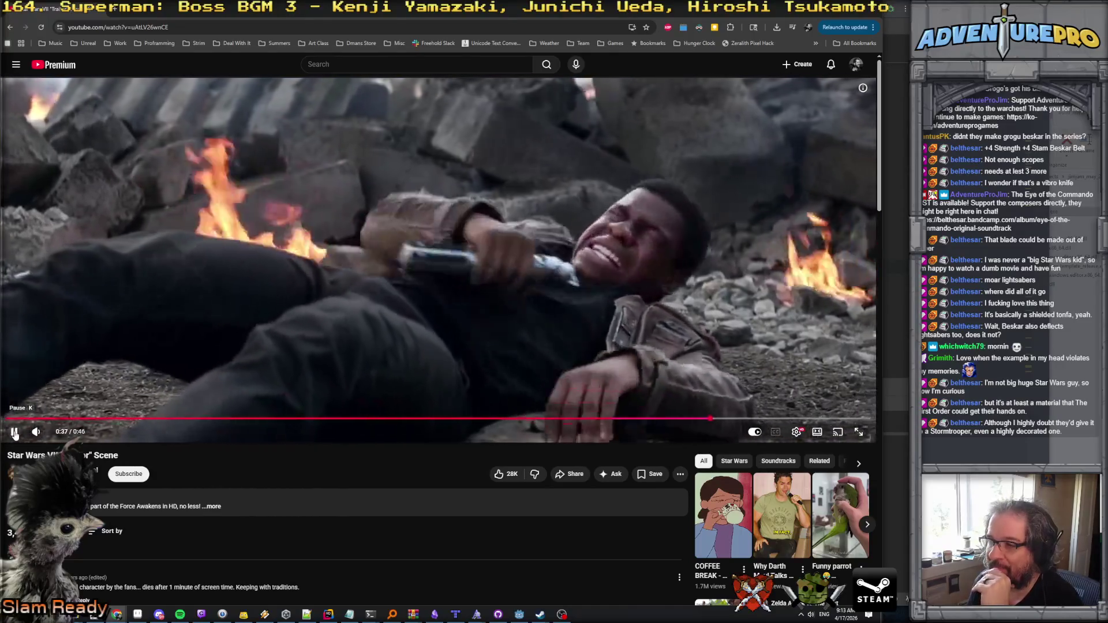
click(528, 292)
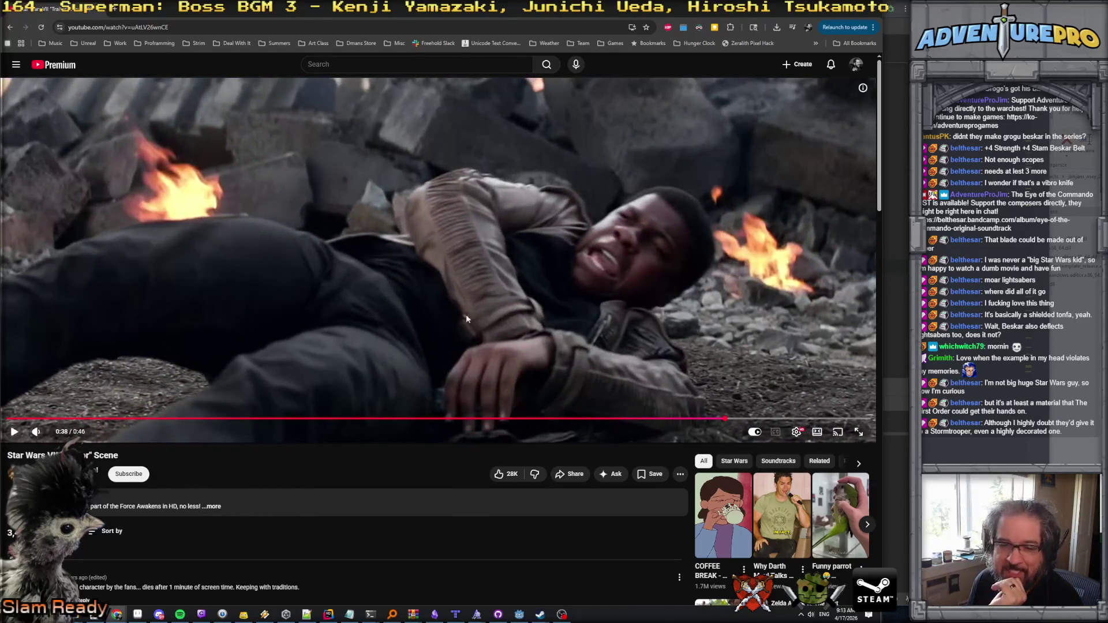
click(15, 433)
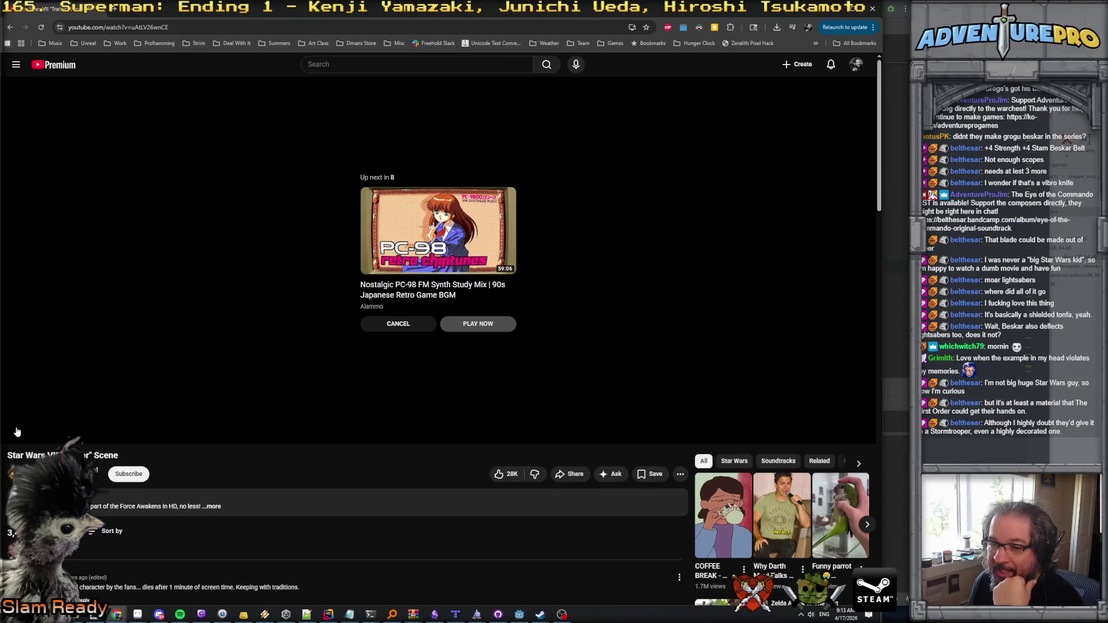
click(15, 432)
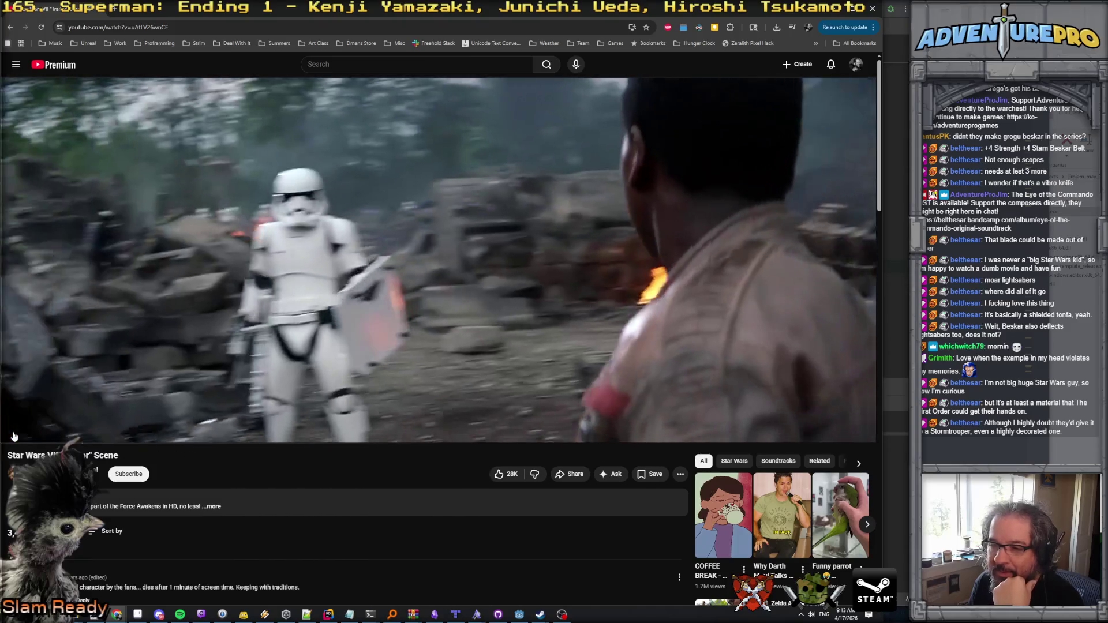
click(14, 436)
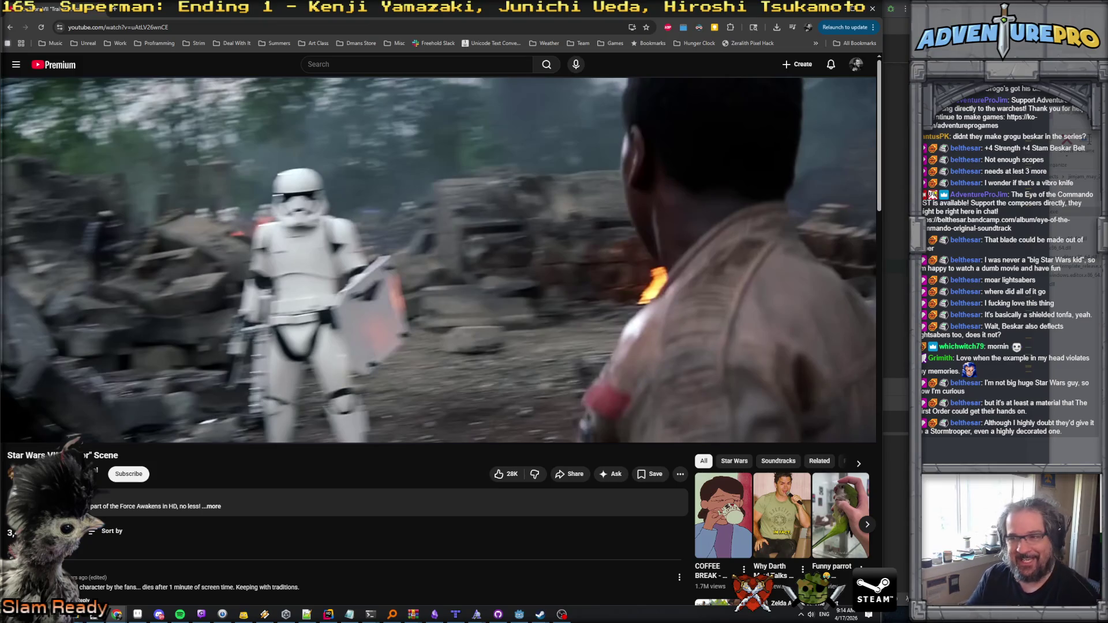
Step: Resume the paused Star Wars clip so it plays on to the 0:10 lightsaber ignition
mouse_move(48, 442)
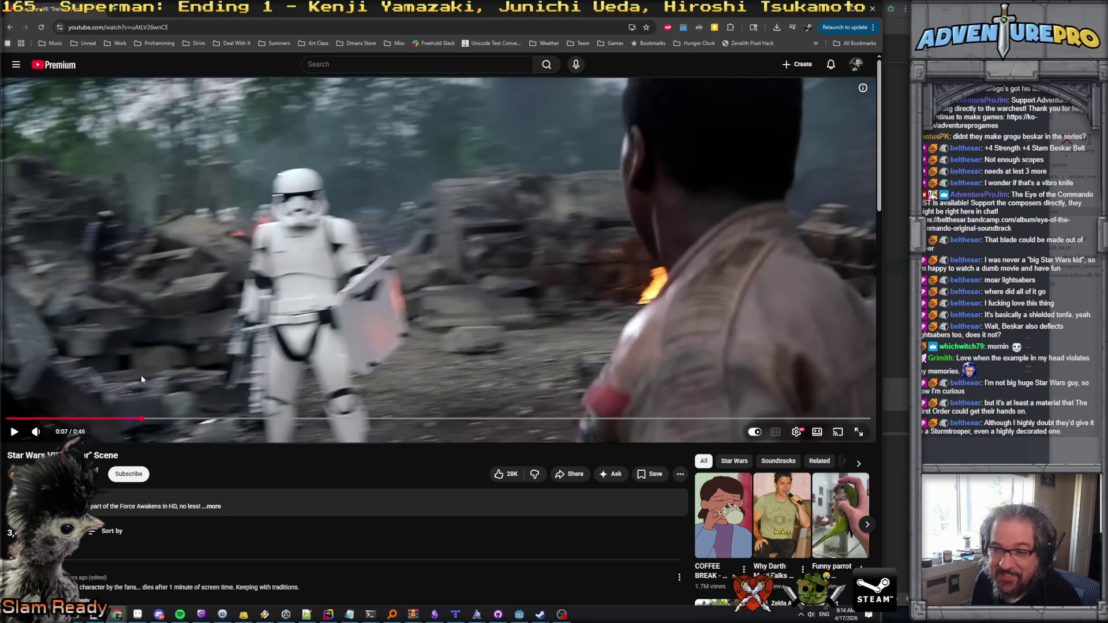
mouse_move(12, 438)
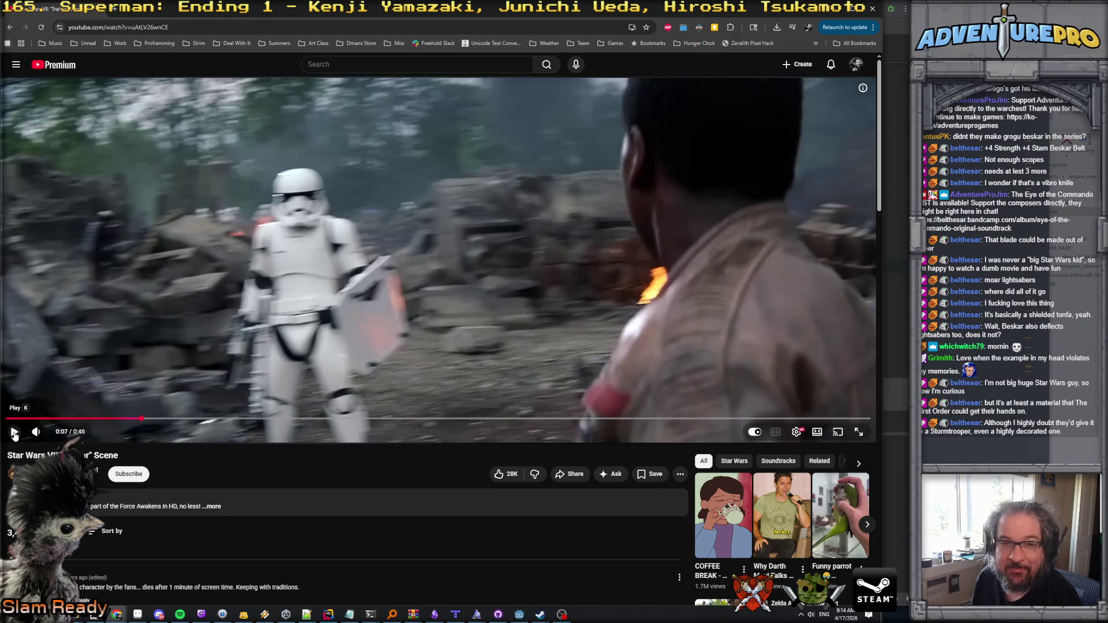
click(14, 432)
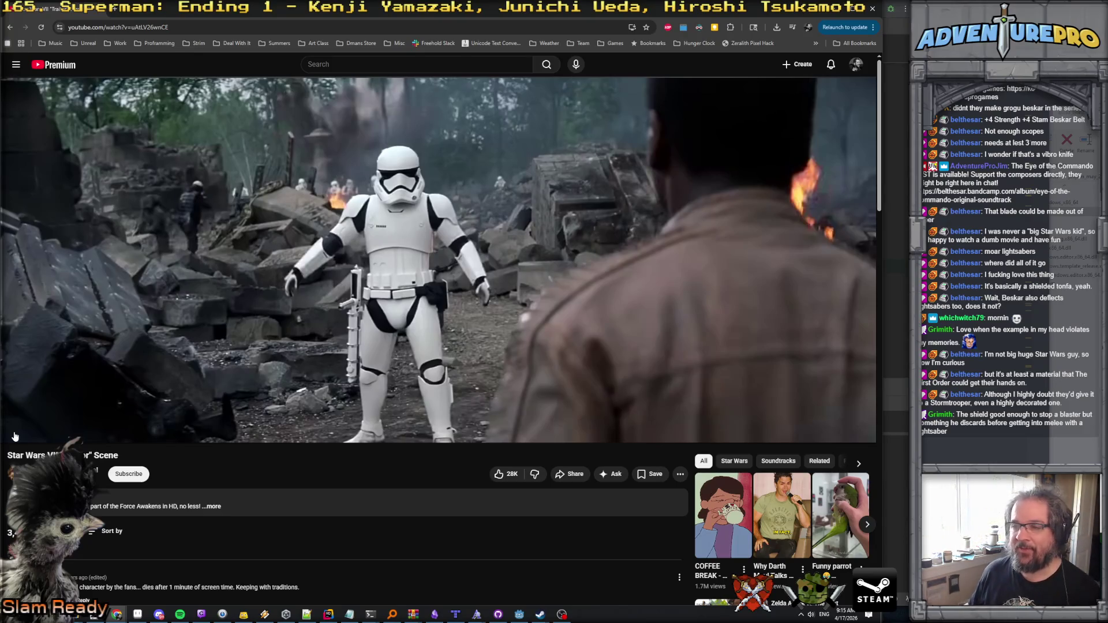
click(15, 433)
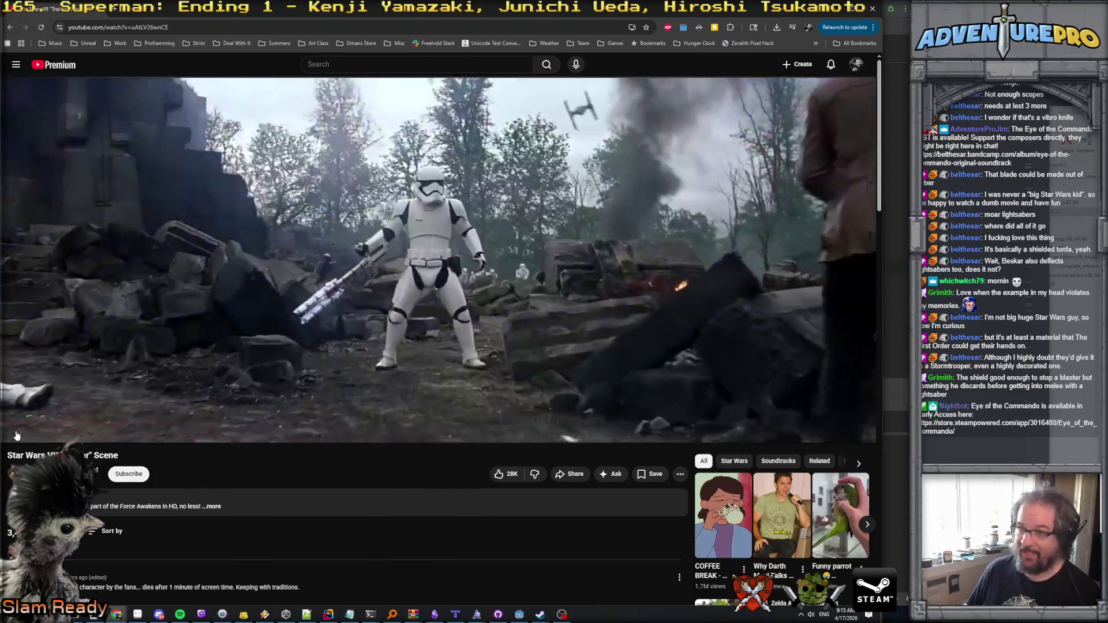
Step: Pause at 0:11, jump to 0:13, pause on the lightsaber frame, then play through to autoplay
click(15, 433)
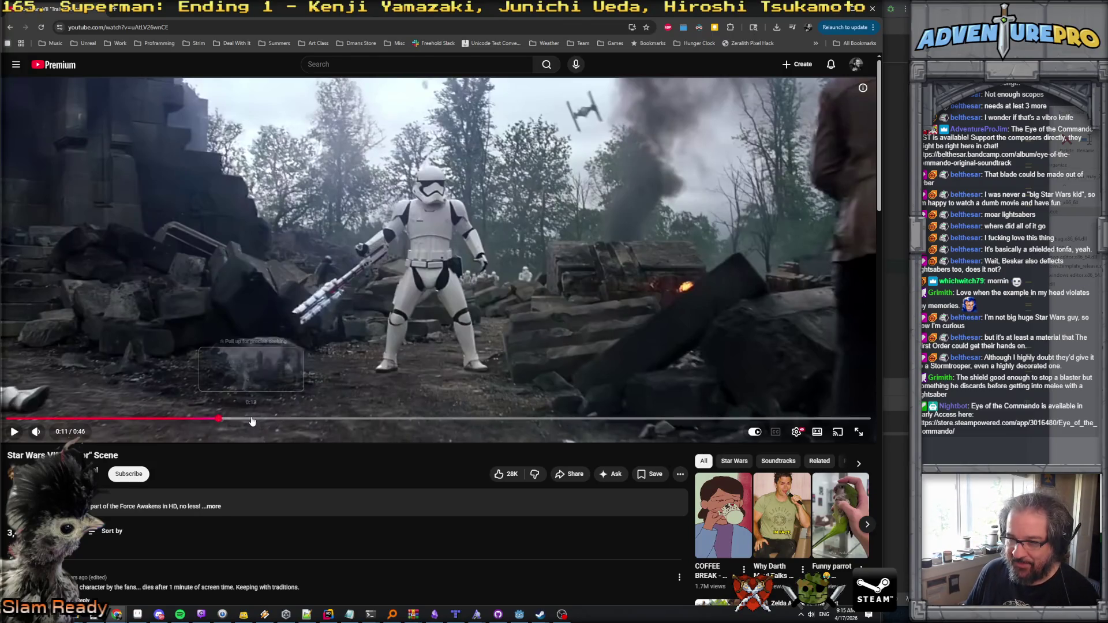
click(252, 419)
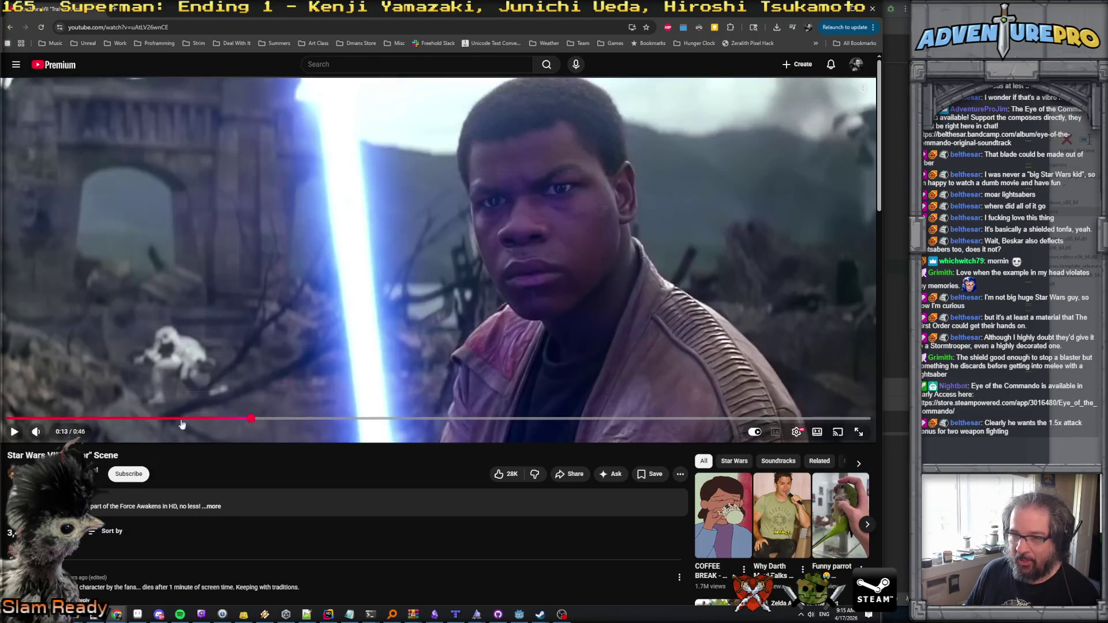
click(14, 433)
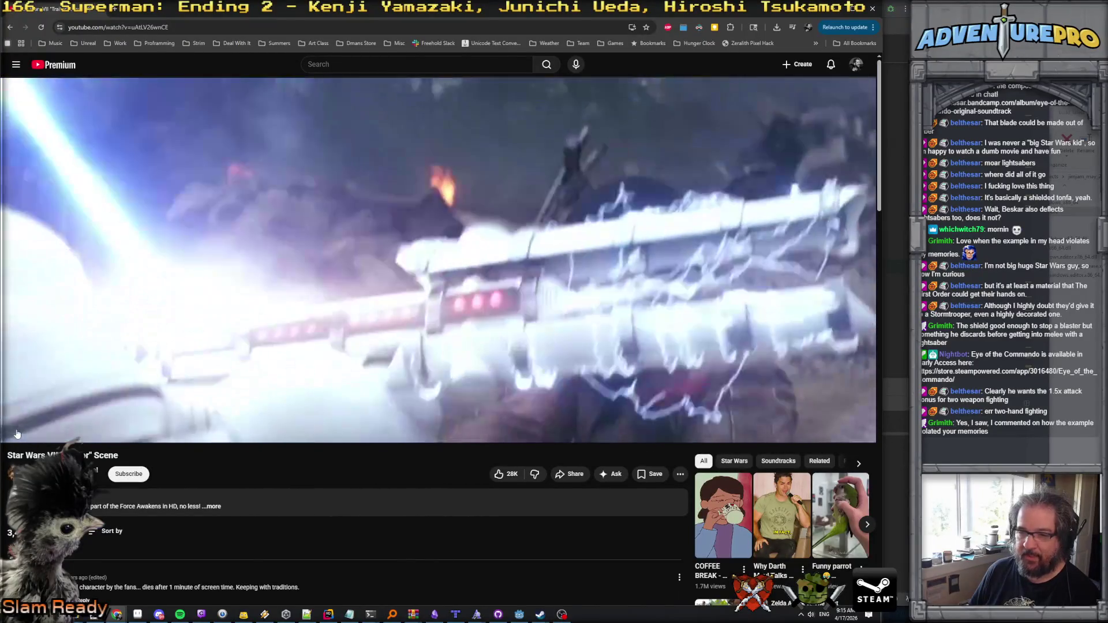
click(315, 327)
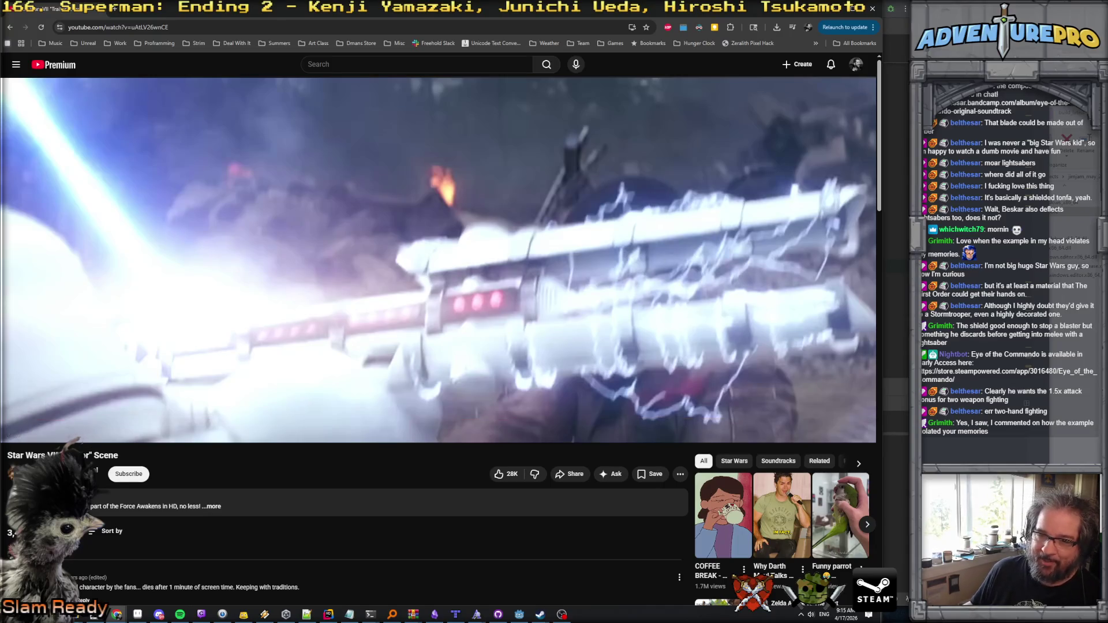
click(288, 395)
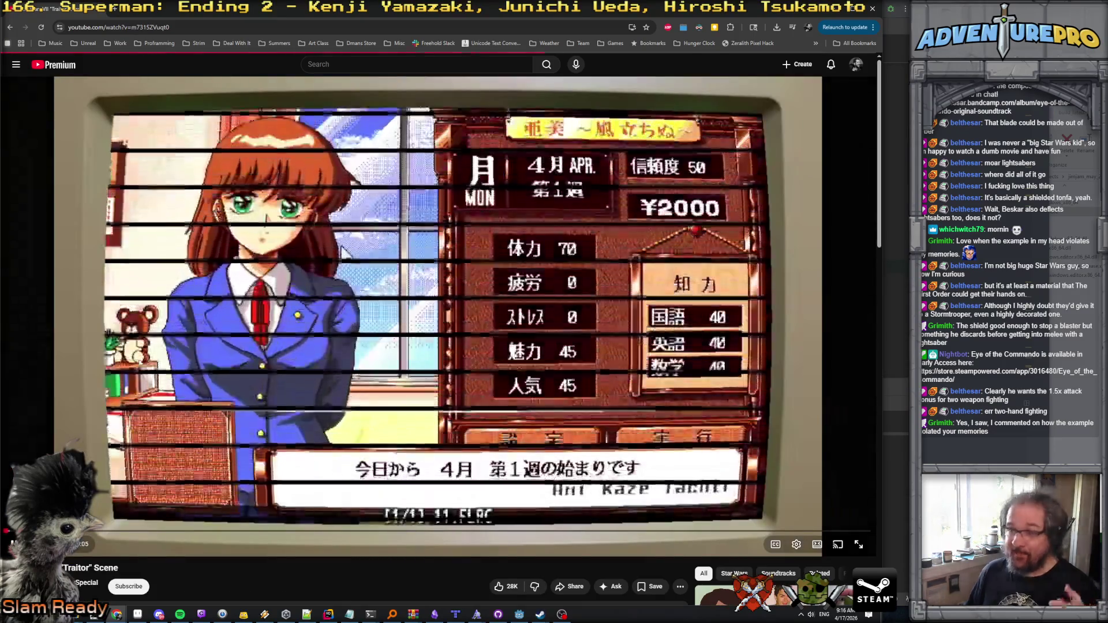
Step: Go back from the PC-98 game-music mix to the Star Wars stormtrooper clip
key(alt+Left)
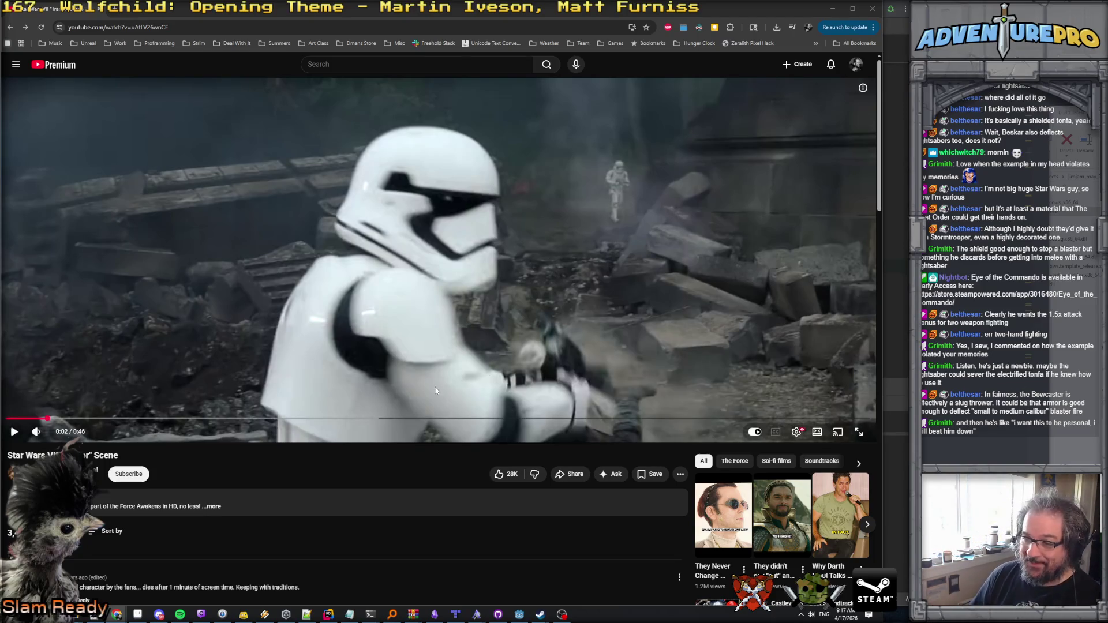
Step: Resume the Star Wars stormtrooper clip and let it keep playing
click(13, 433)
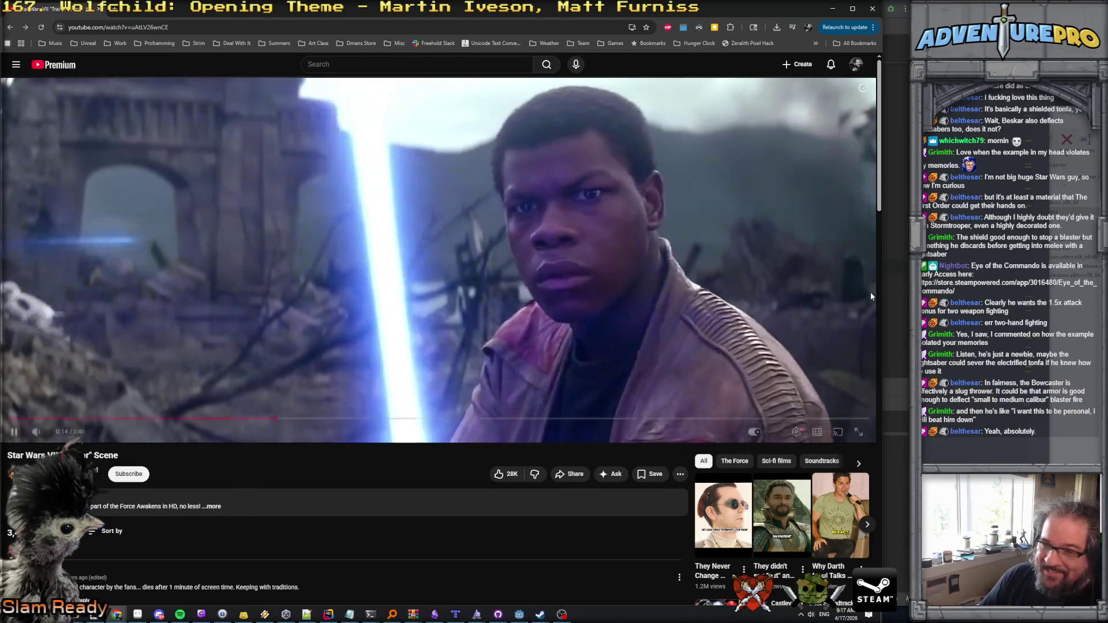
mouse_move(750, 319)
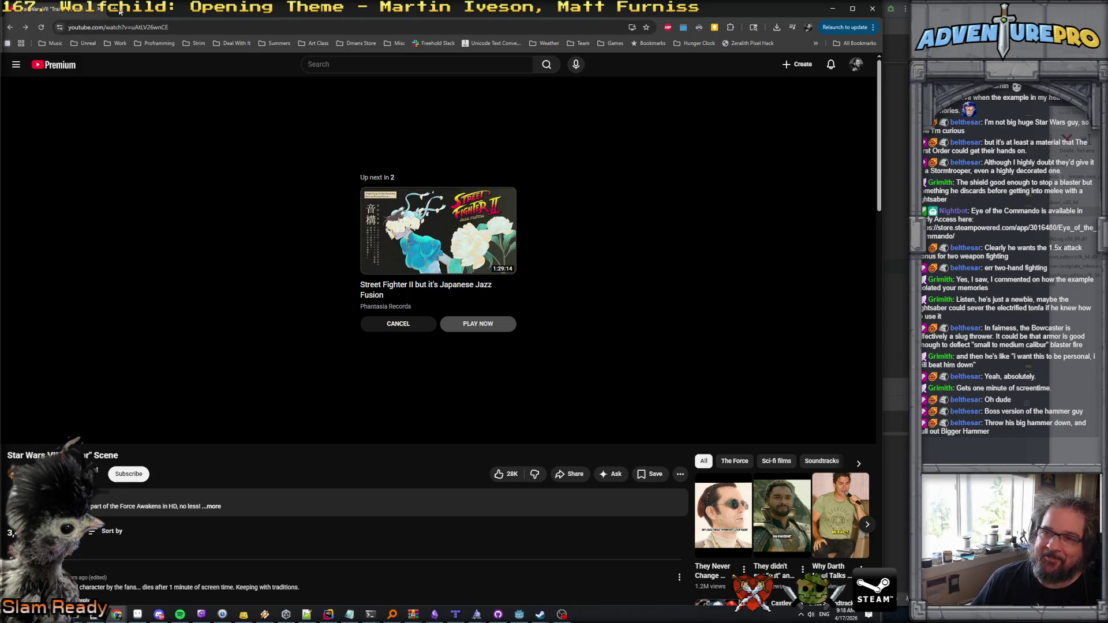
Step: Switch from the browser to the Godot editor showing the raid_boss_intro_rocketmans dialogue script
key(alt+Tab)
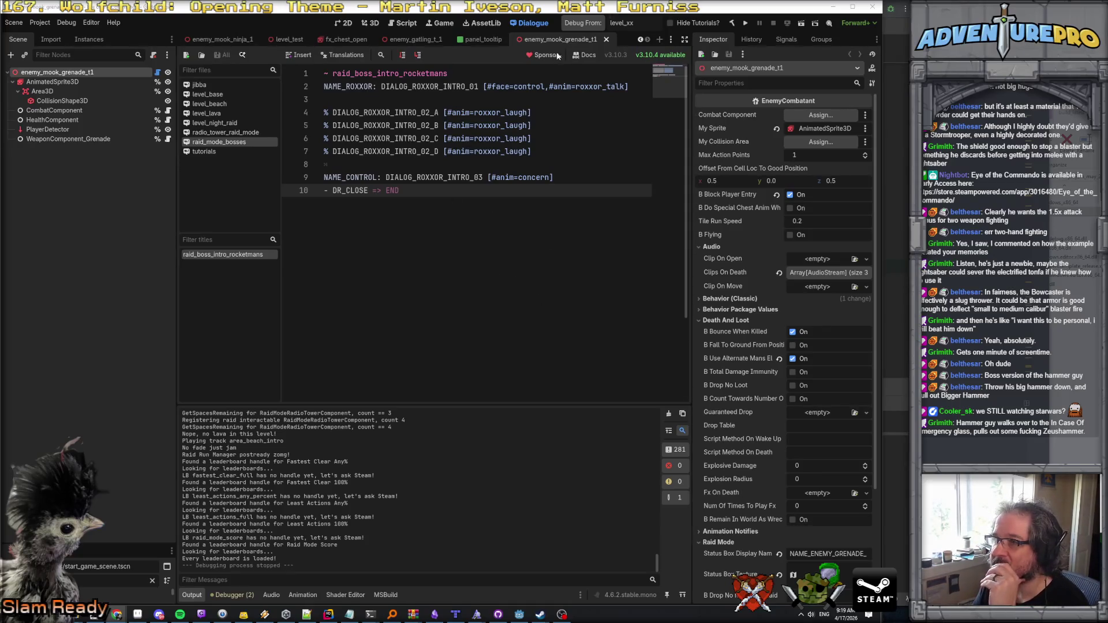
Step: In the 3D workspace, change the debug start level to level_02 and launch a run
key(ctrl+F2)
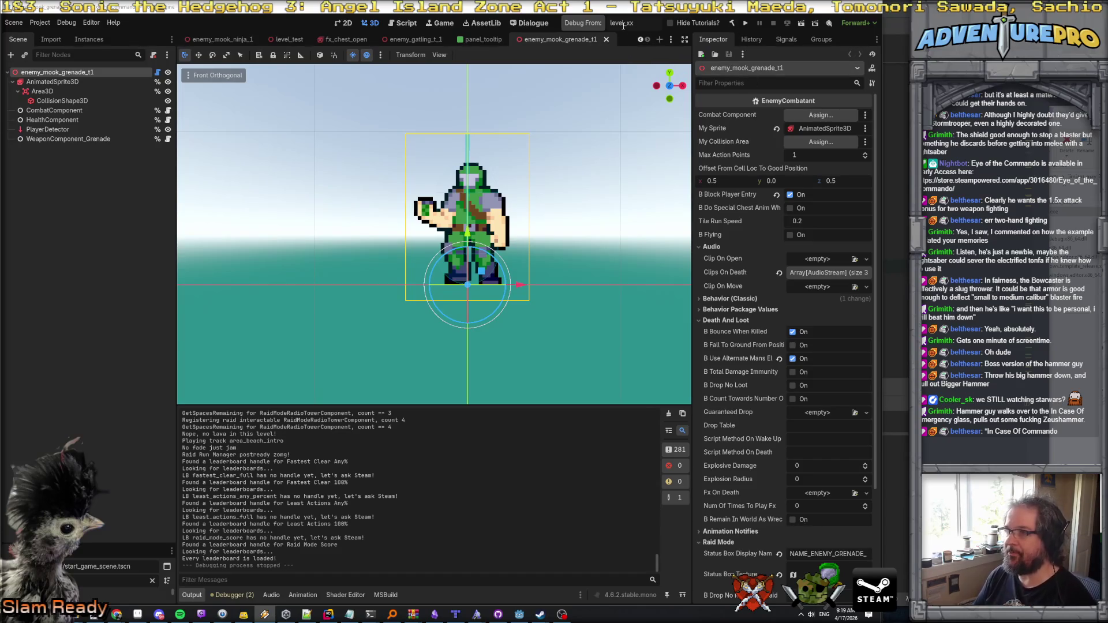
key(BackSpace)
key(BackSpace)
text(02)
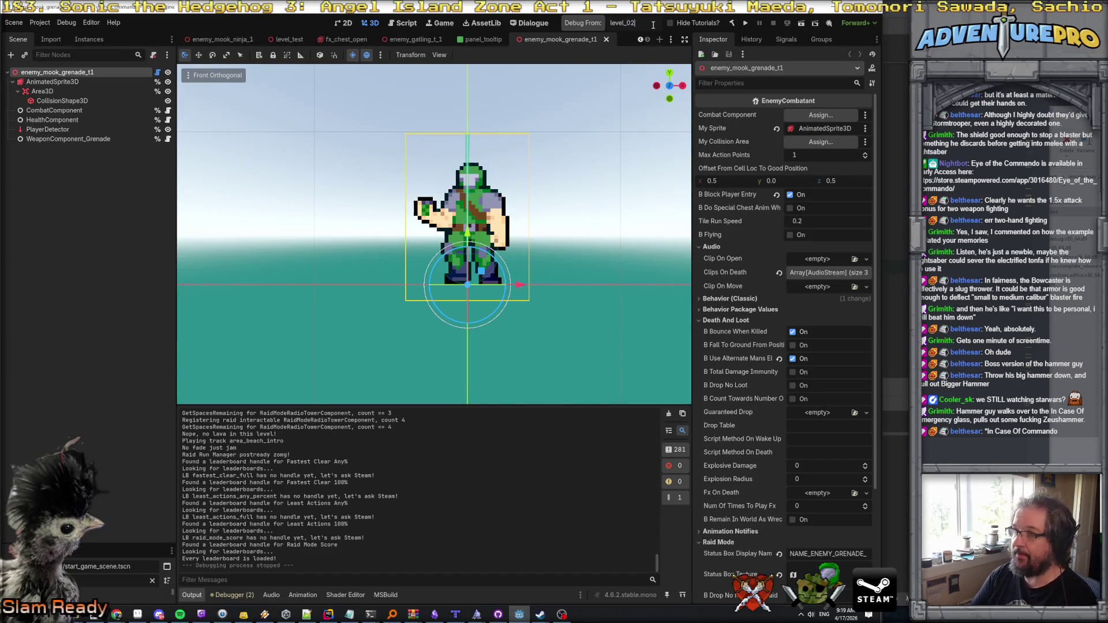
key(Return)
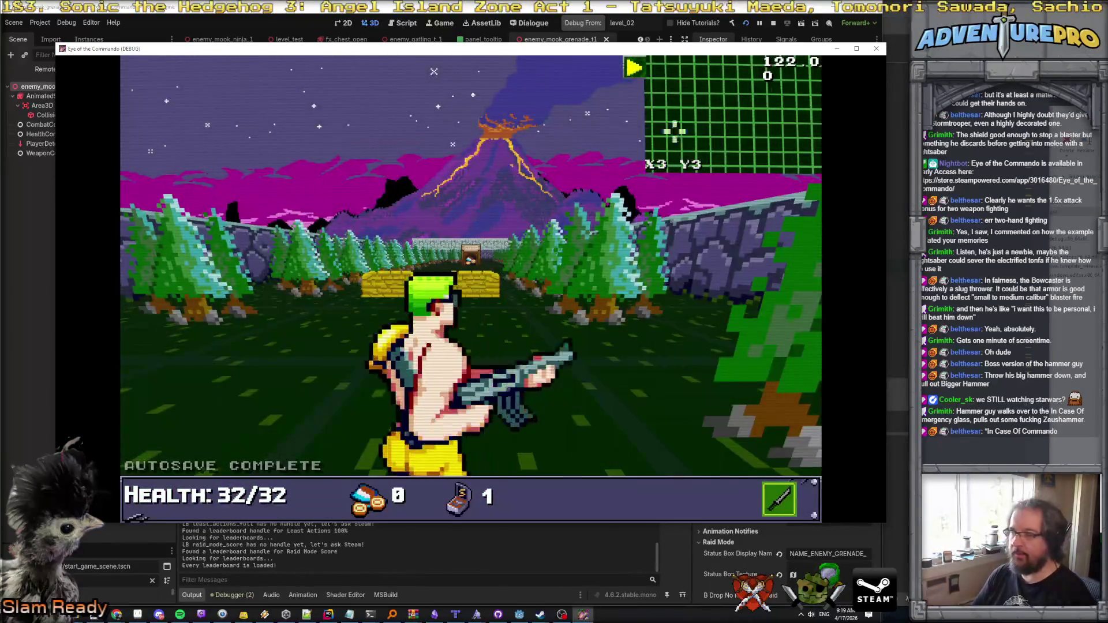
Step: Close the running game window and return the left dock to the Scene tree
key(alt+F4)
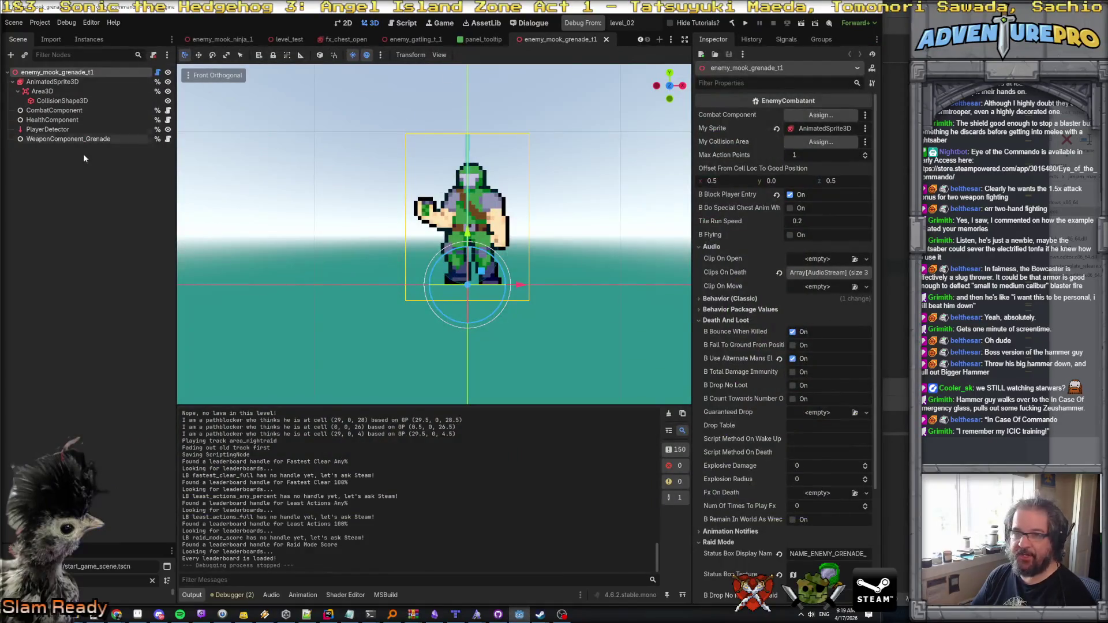
click(45, 43)
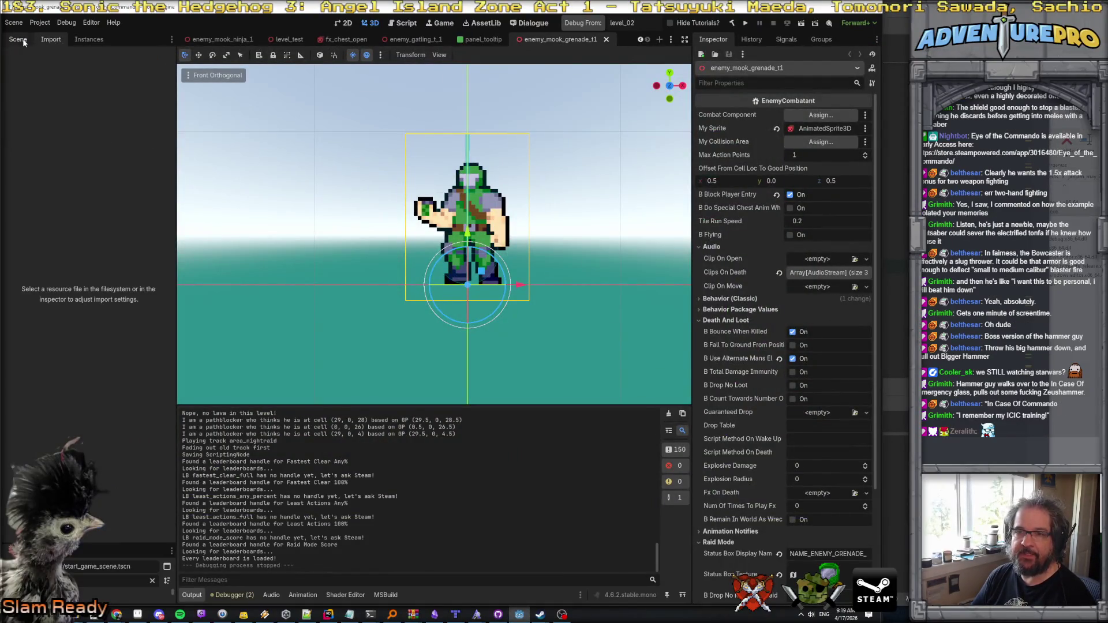
click(18, 39)
Step: Enlarge the FileSystem dock, filter it for level_02, and open level_02.tscn
drag(83, 549, 81, 292)
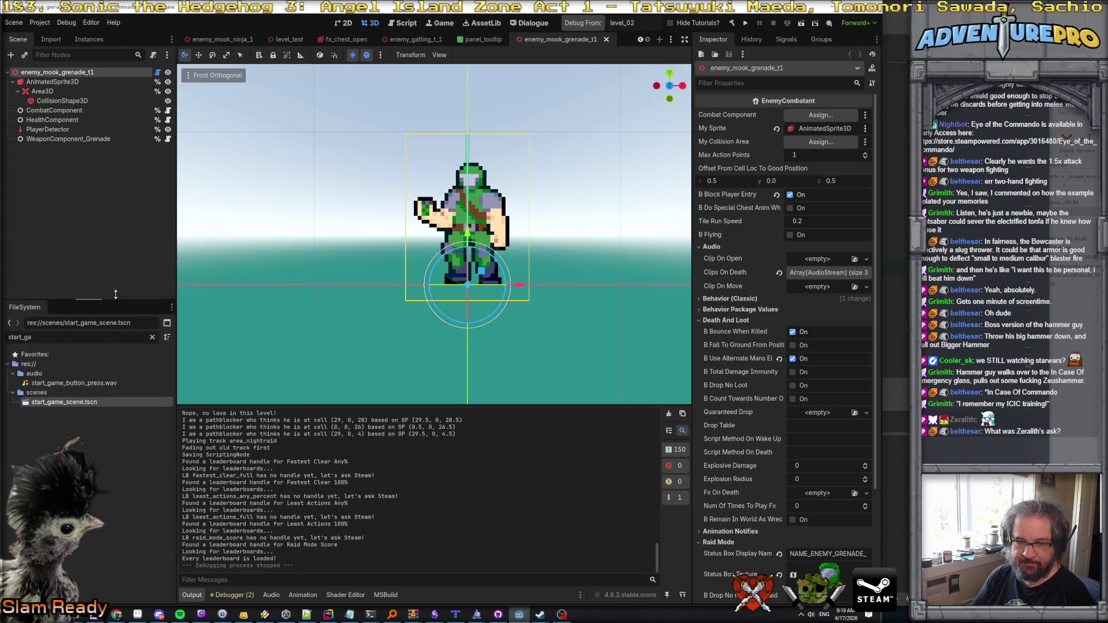
double_click(69, 329)
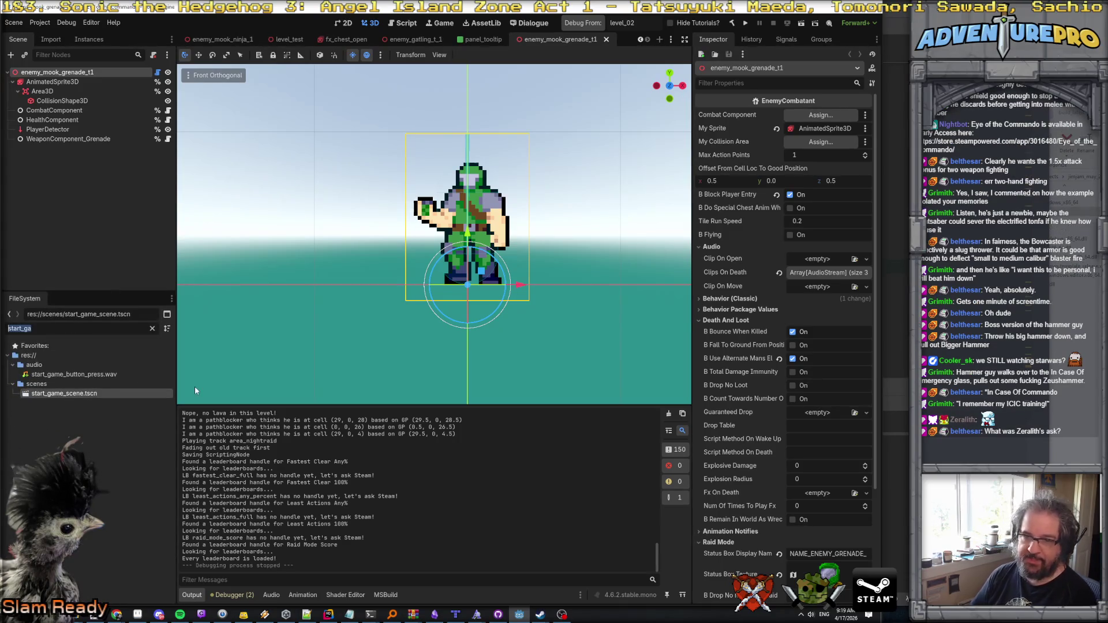
text(level_02)
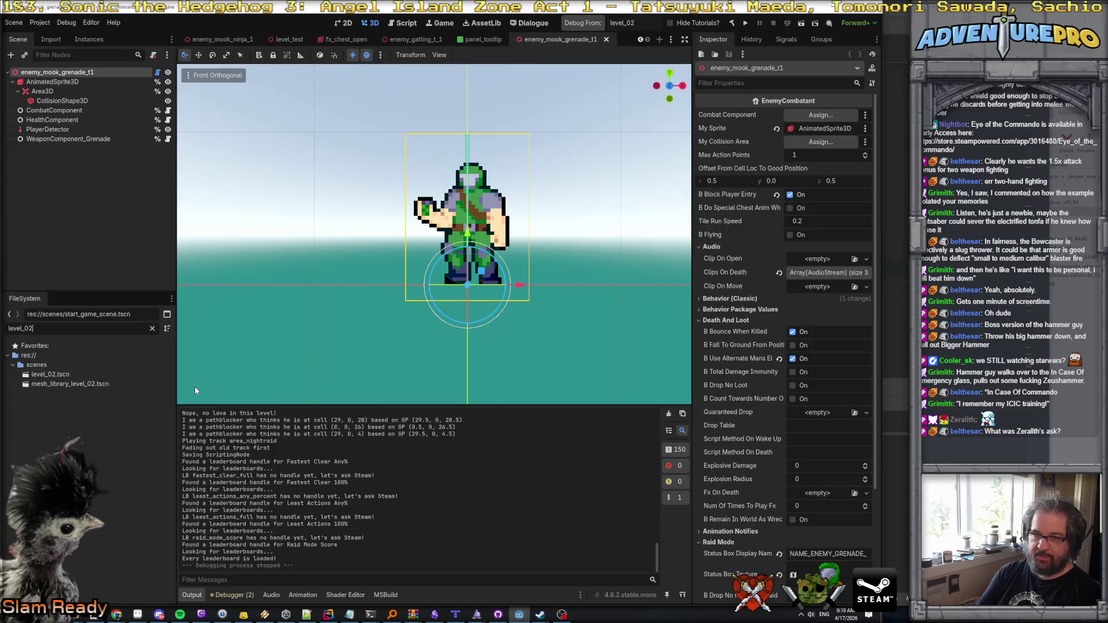
double_click(57, 373)
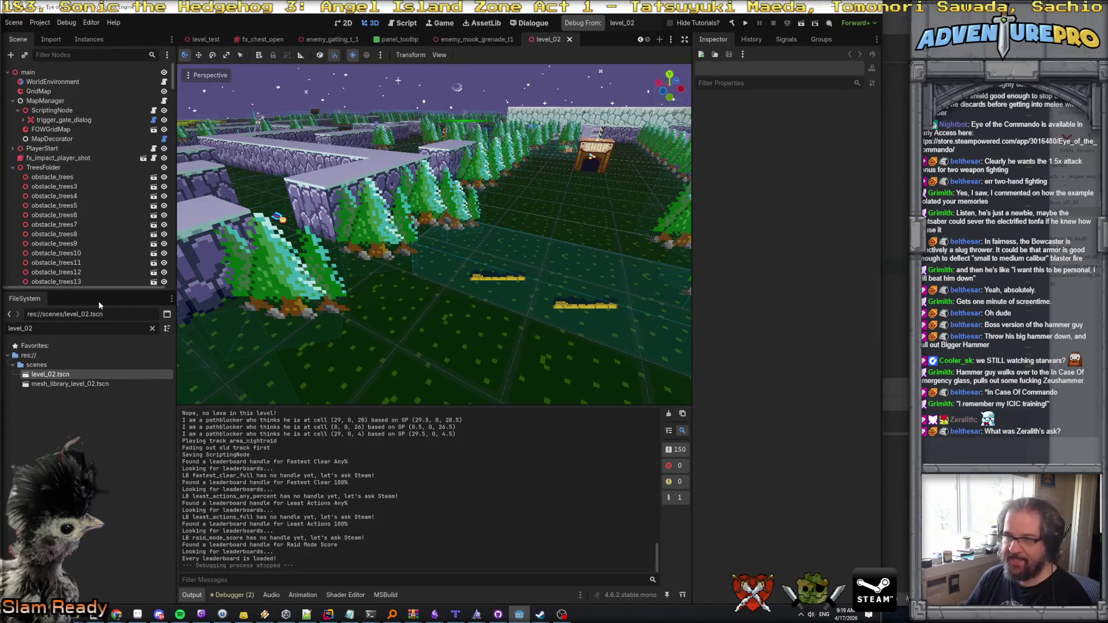
Step: Fly the 3D view across level_02 to the hazard-striped boss gate with the knight
mouse_move(433, 260)
mouse_down()
mouse_move(450, 237)
mouse_move(461, 247)
mouse_up()
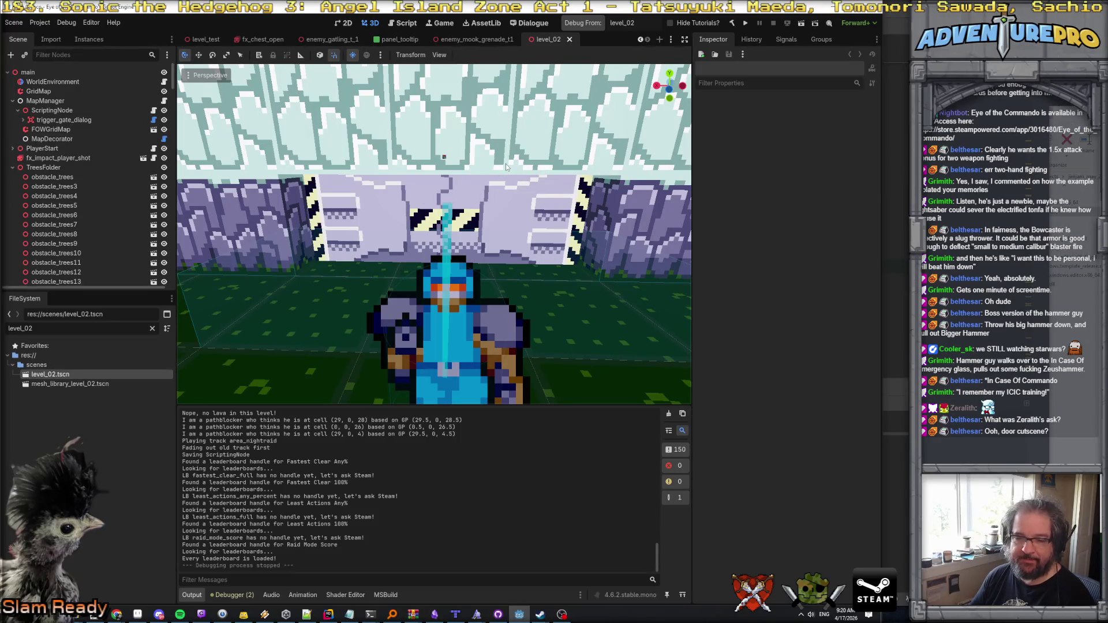
scroll(506, 166, down, 5)
scroll(434, 233, up, 3)
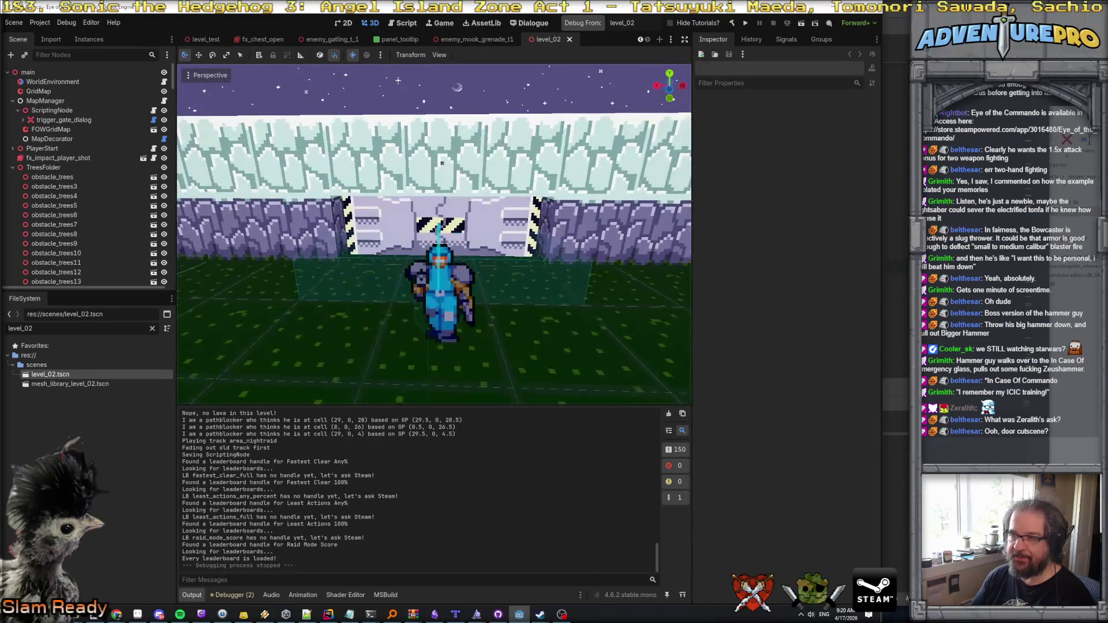
scroll(434, 233, down, 3)
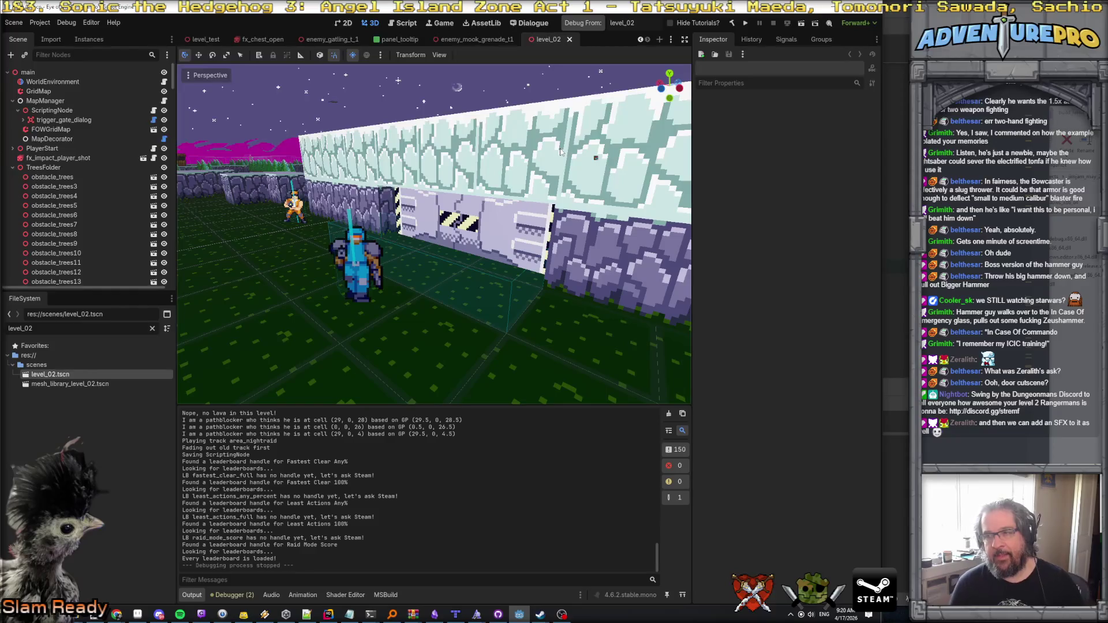
Step: Orbit in close to the boss door wall and select cover_sandbags9 to show its properties
mouse_move(560, 151)
mouse_down()
mouse_move(580, 150)
mouse_move(304, 188)
mouse_move(358, 170)
mouse_move(388, 98)
mouse_move(430, 194)
mouse_up()
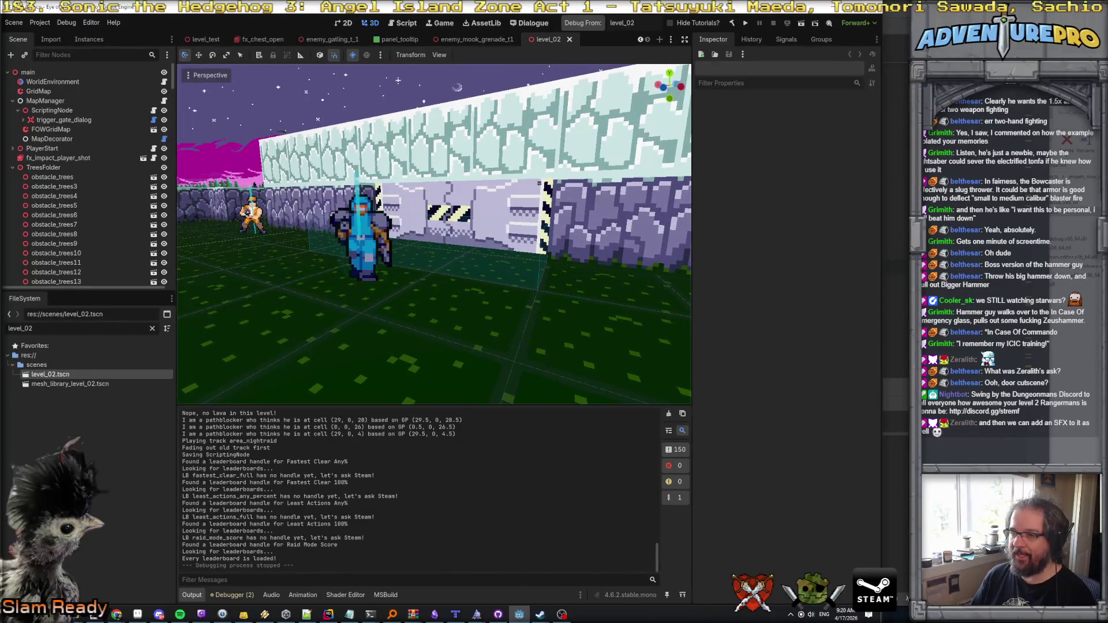
drag(430, 194, 429, 194)
drag(548, 179, 534, 185)
scroll(544, 180, down, 5)
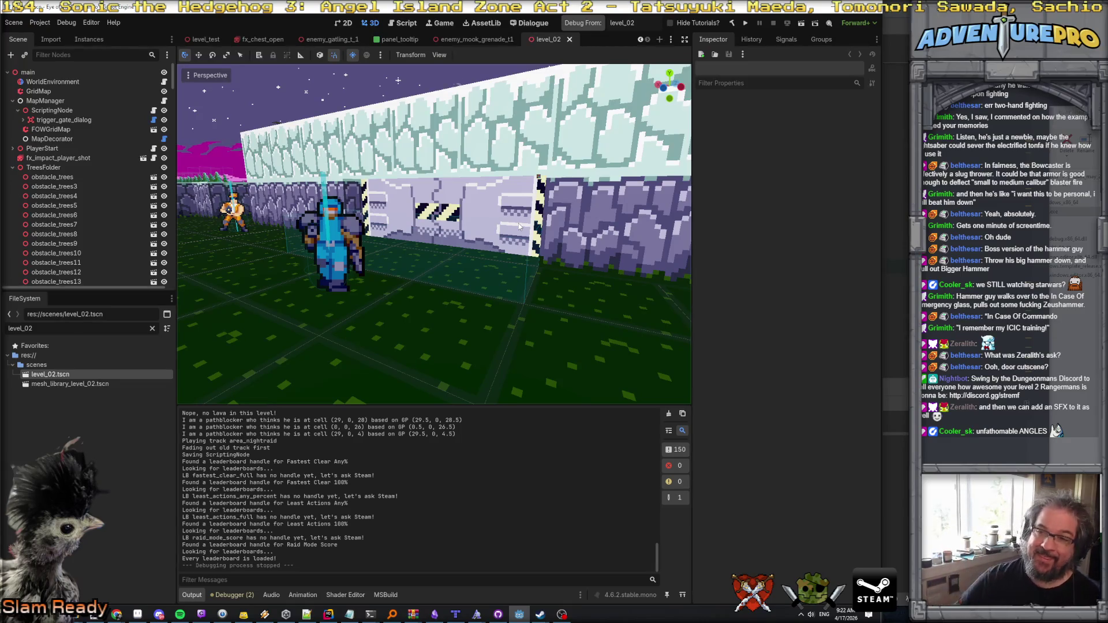
click(484, 208)
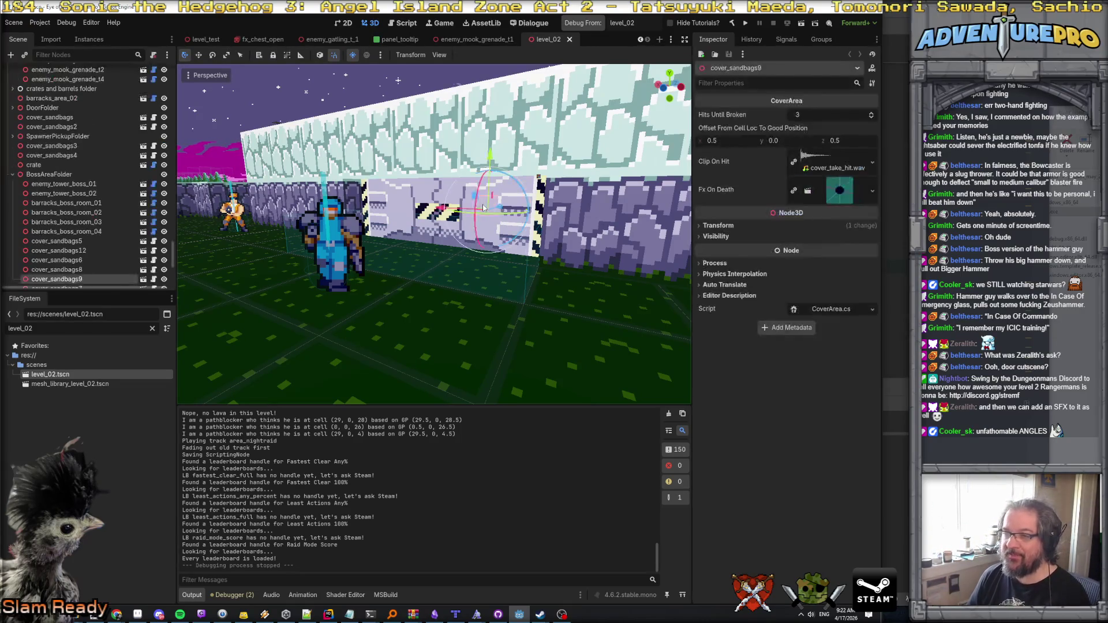
Step: Zoom in toward the boss door wall and tilt the view down toward the ground
scroll(483, 208, up, 3)
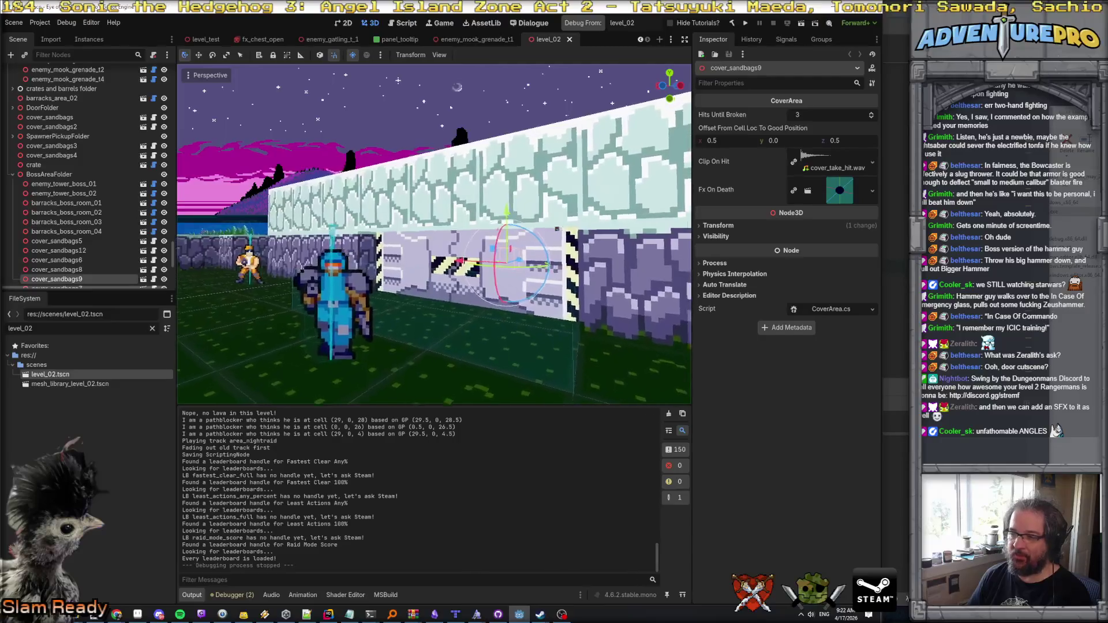
scroll(434, 234, up, 5)
scroll(434, 234, up, 5)
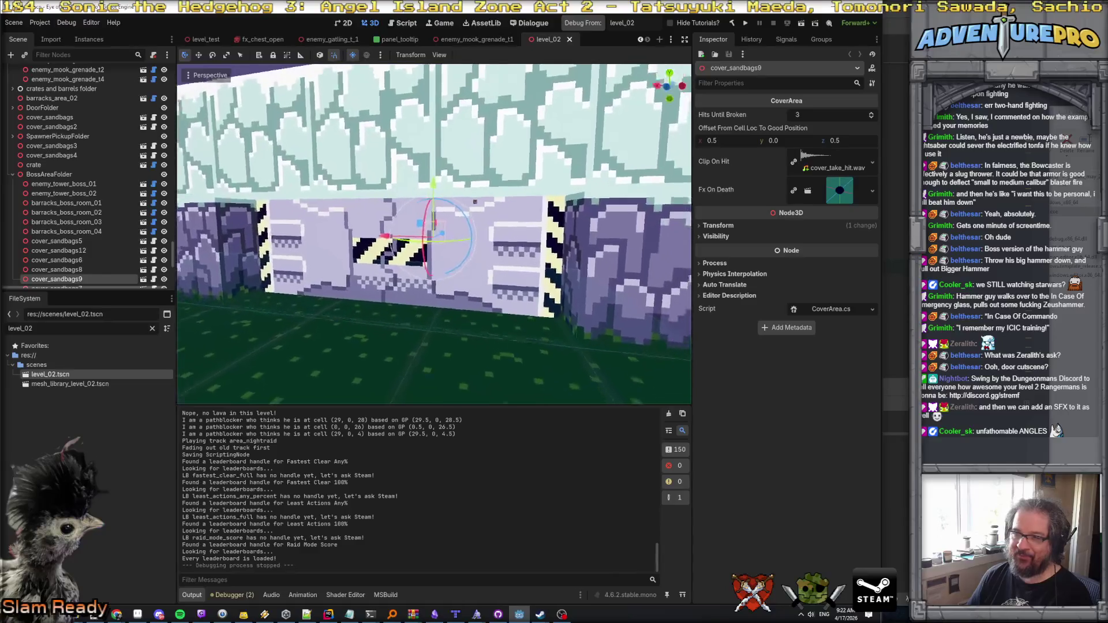
scroll(434, 234, up, 5)
scroll(317, 244, up, 5)
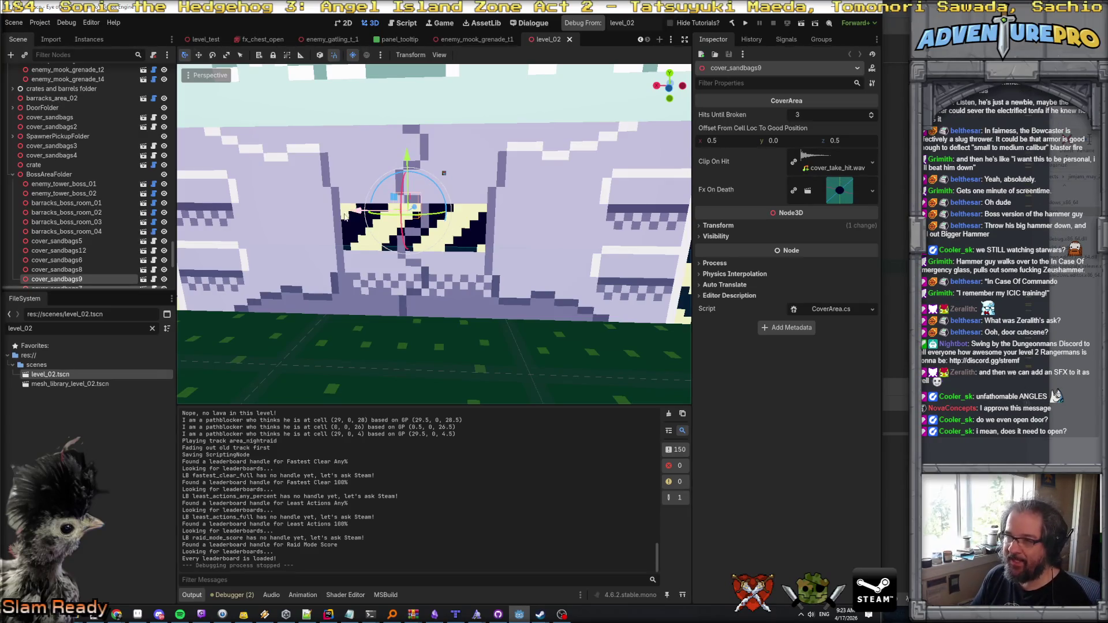
mouse_move(469, 259)
mouse_down()
mouse_move(469, 305)
mouse_move(439, 230)
mouse_move(416, 213)
mouse_move(452, 199)
mouse_up()
Step: Frame cover_sandbags9, look around the striped gate, then deselect the sandbags
key(f)
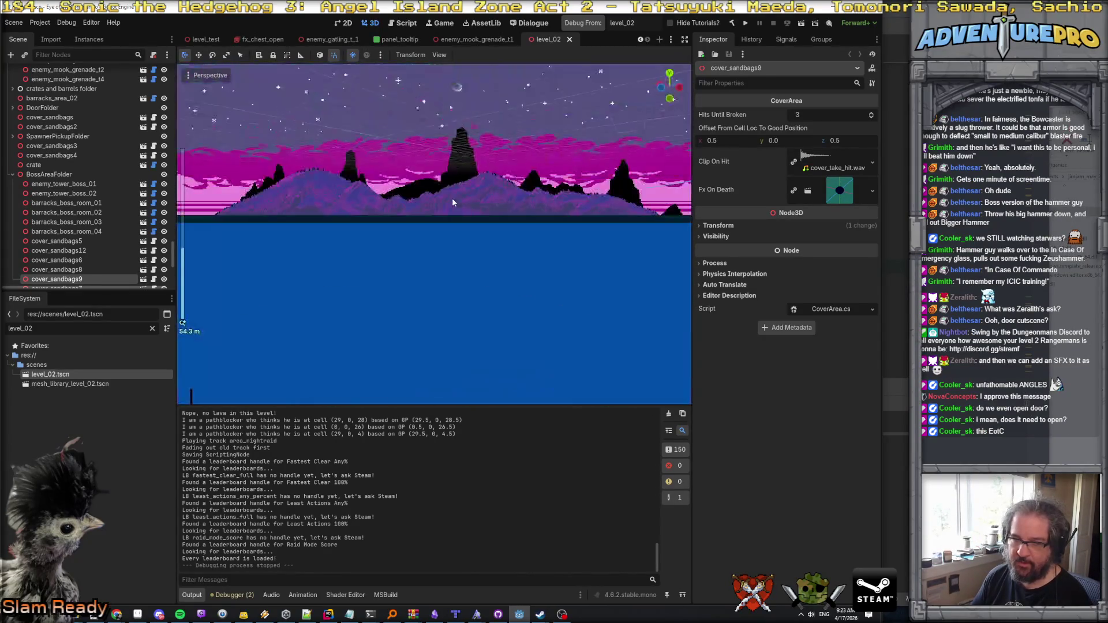
scroll(453, 199, down, 5)
key(f)
mouse_move(452, 200)
mouse_down()
mouse_move(499, 172)
mouse_move(452, 200)
mouse_up()
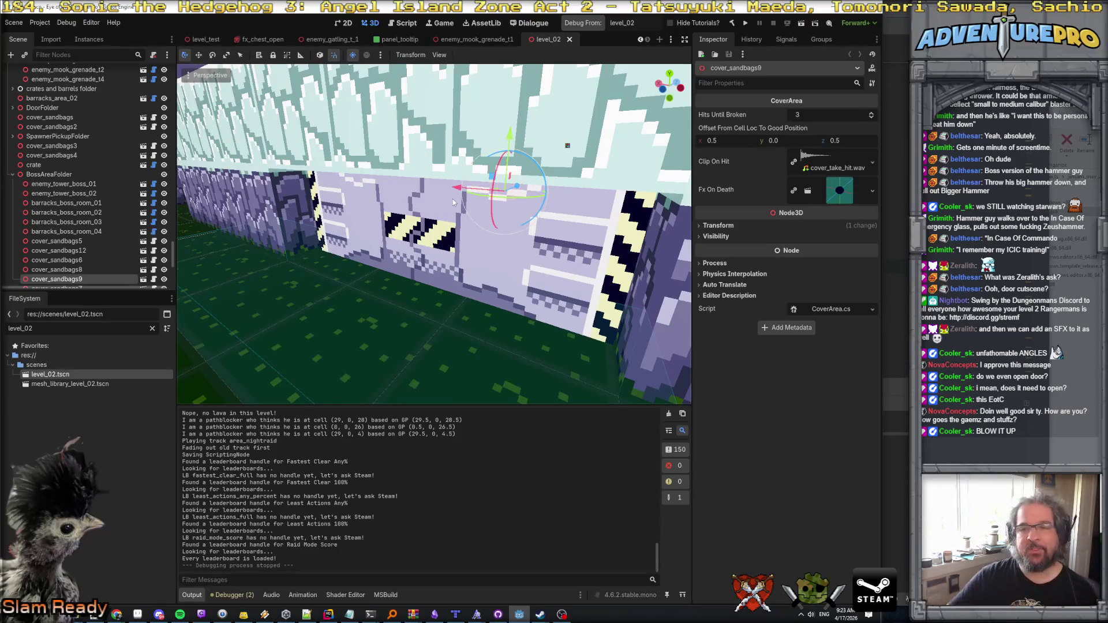
mouse_move(434, 207)
mouse_down()
mouse_move(475, 203)
mouse_move(415, 211)
mouse_move(487, 224)
mouse_up()
click(416, 212)
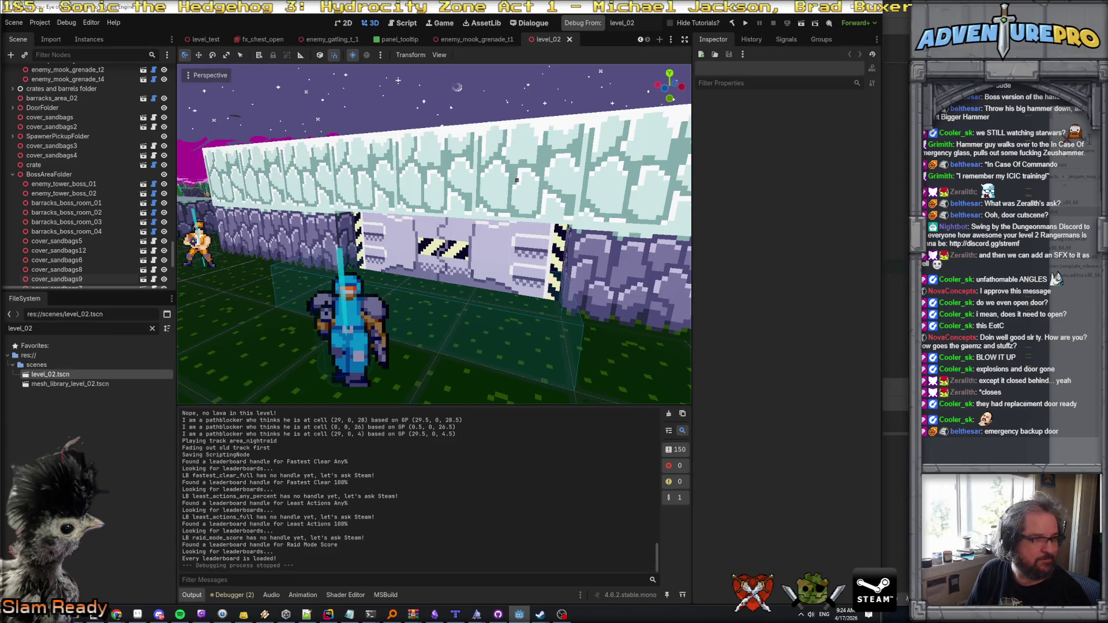
Step: Return through the open windows to the level_02 scene in the 3D editor, with the test run stopped
key(alt+Tab)
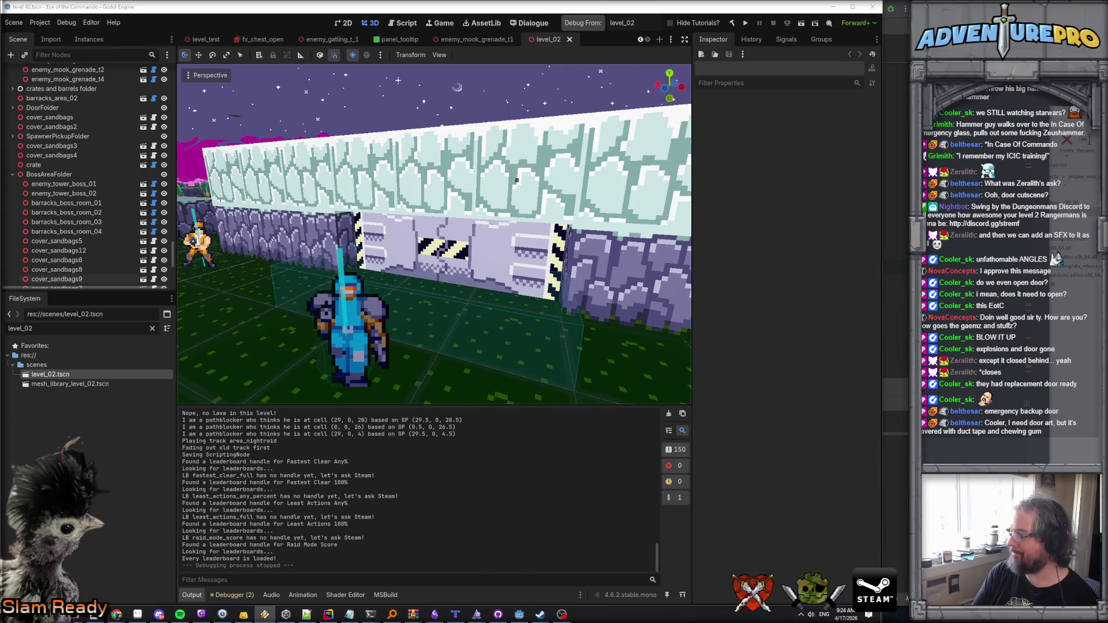
key(alt+Tab)
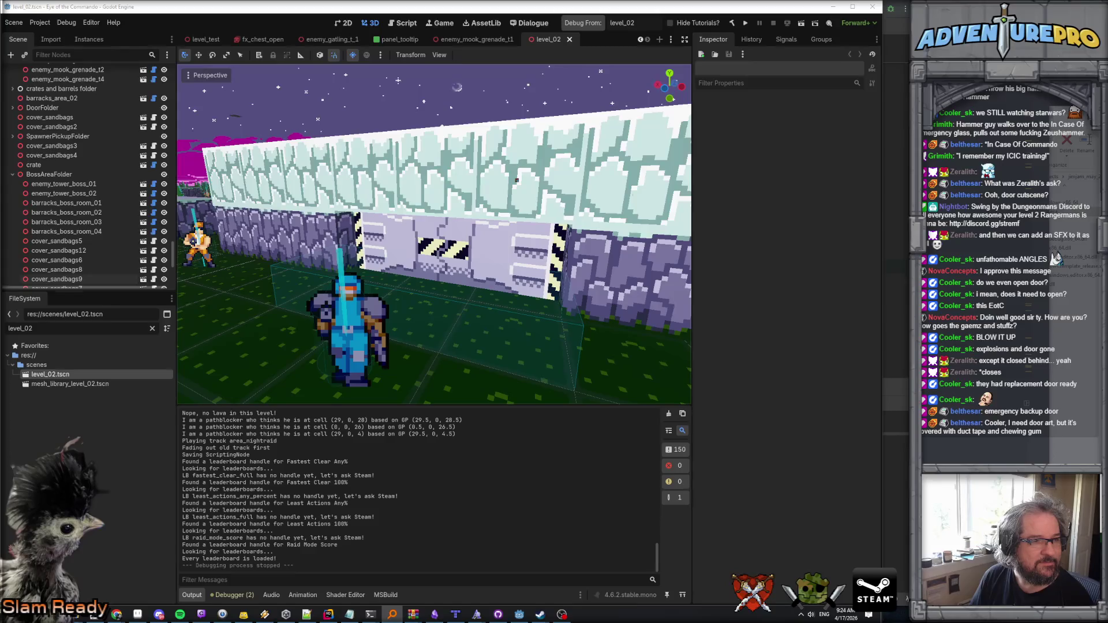
key(alt+Tab)
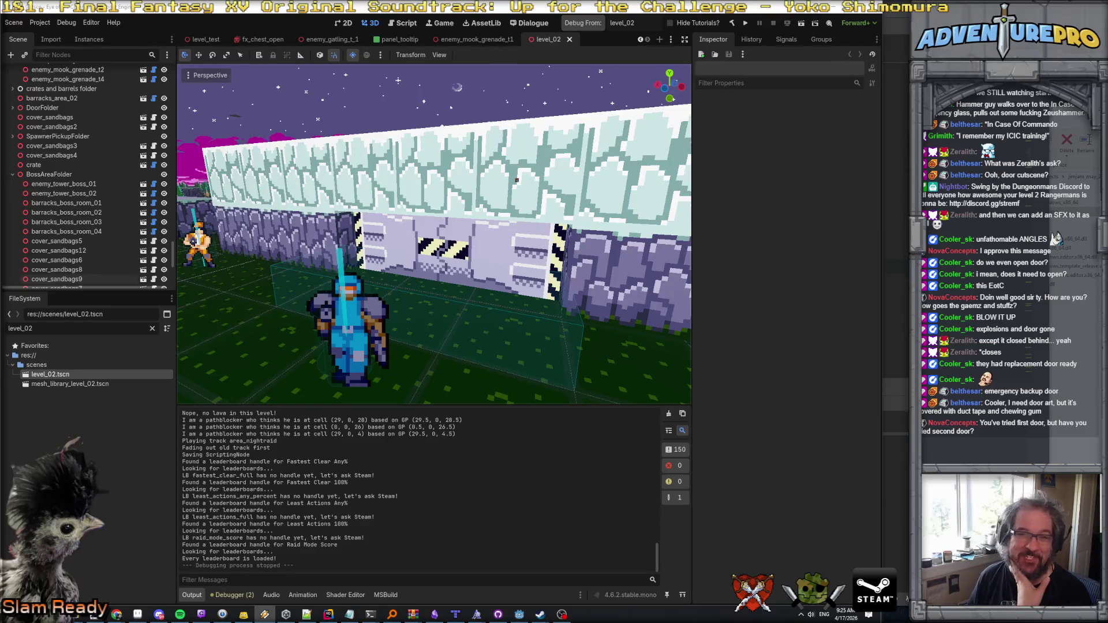
key(alt+Tab)
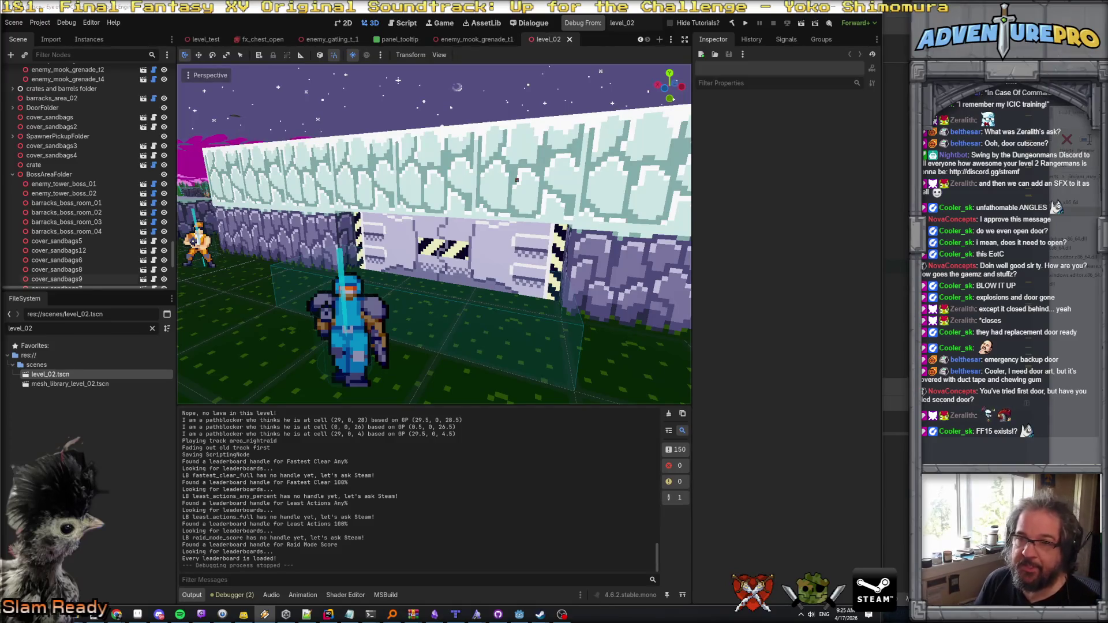
scroll(69, 122, up, 10)
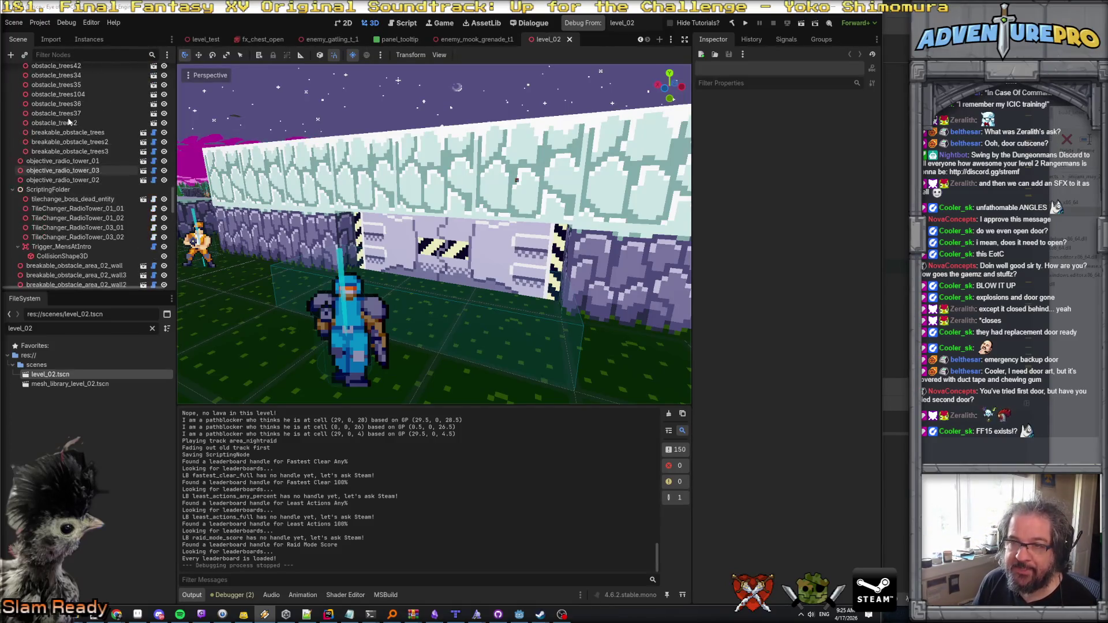
Step: Add a Node3D child under the ScriptingFolder node
click(45, 189)
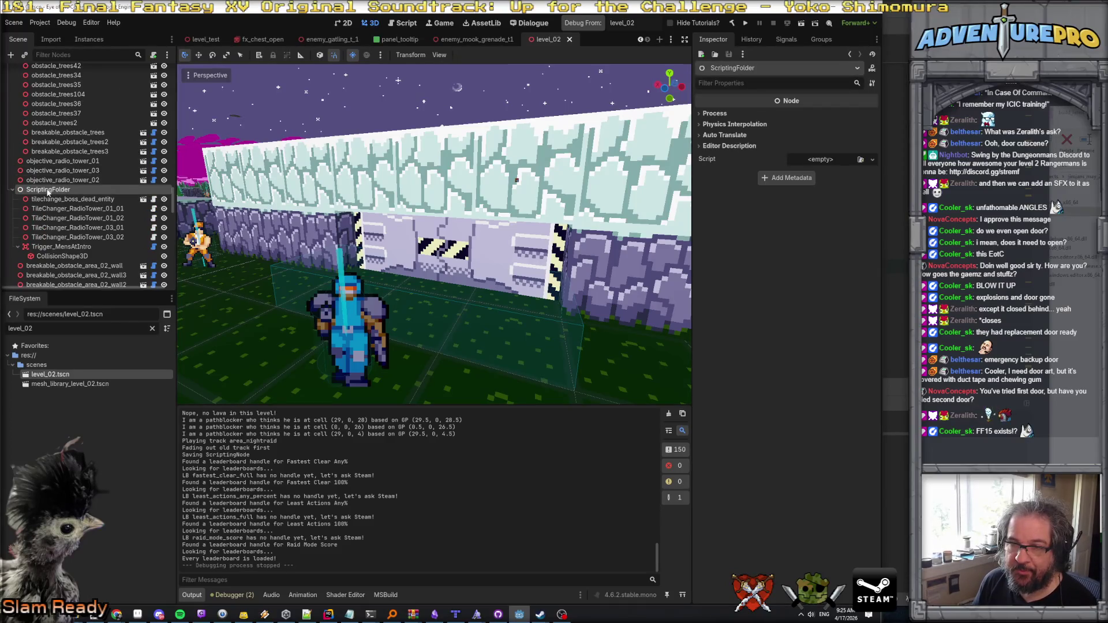
right_click(45, 189)
click(66, 194)
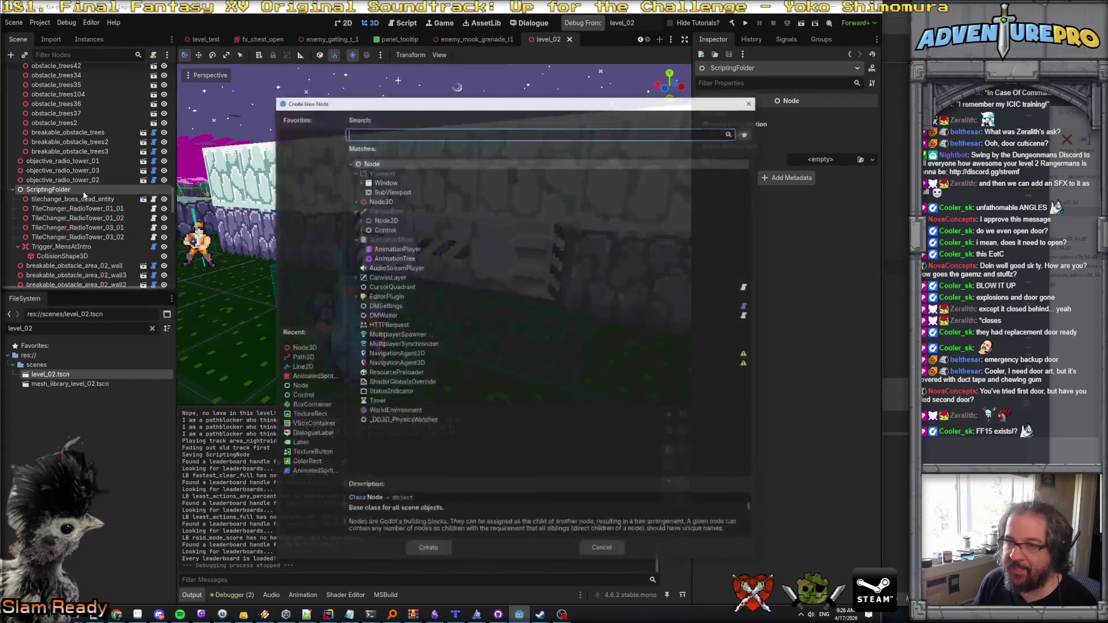
click(395, 201)
click(427, 549)
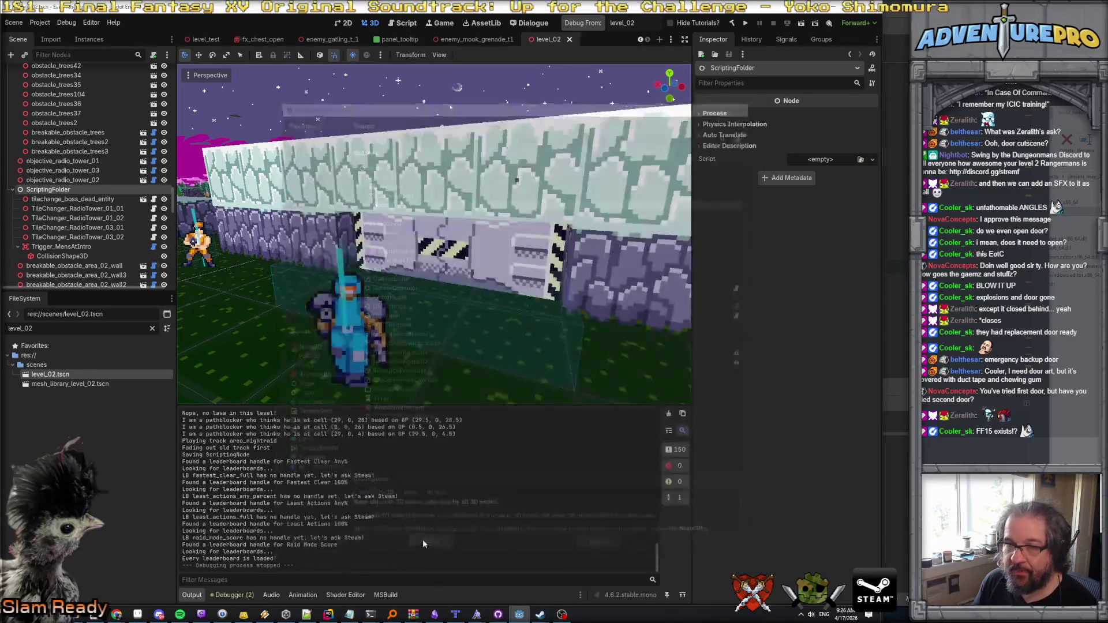
Step: Rename the new node CinematicAnchor_OpenBossDoor and view its transform at 0, 0, 0
double_click(47, 266)
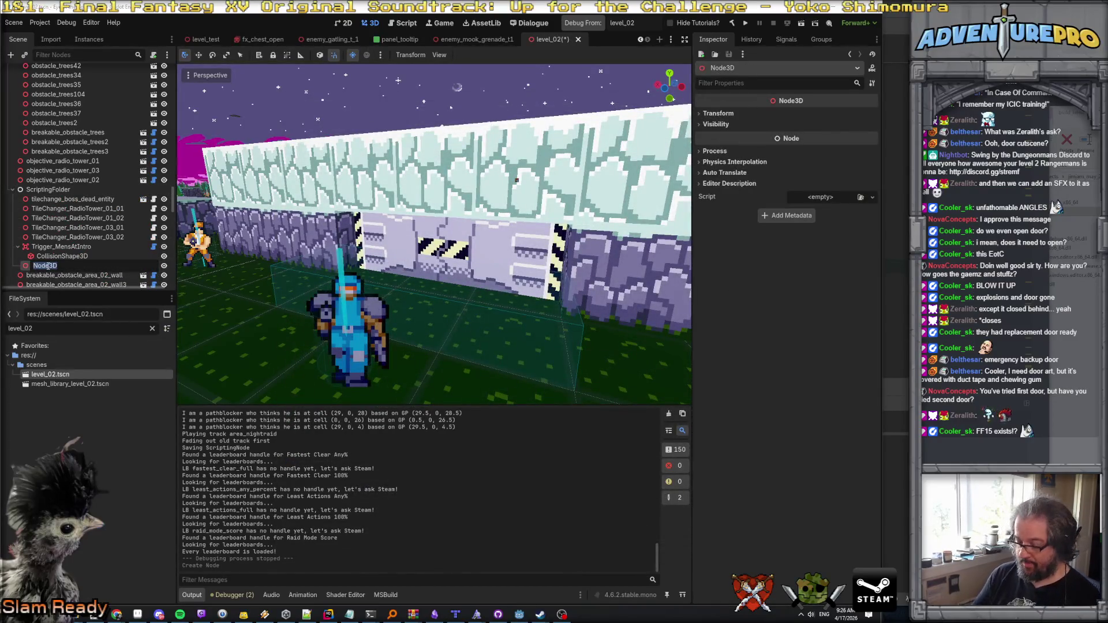
text(CinematicAnchor_O)
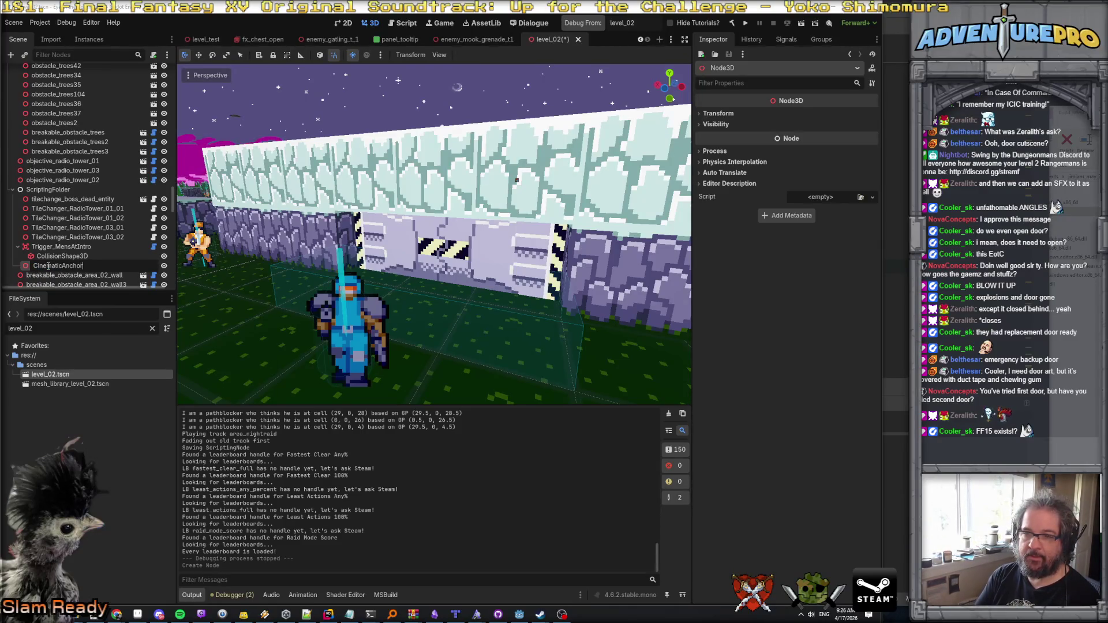
text(penBossDo)
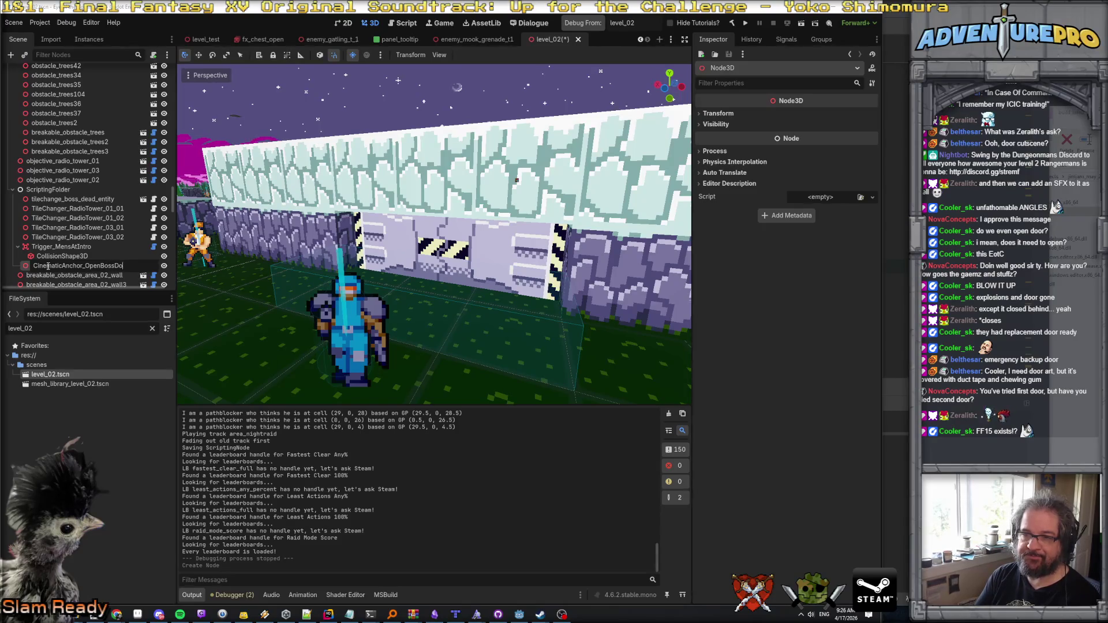
text(or)
key(Return)
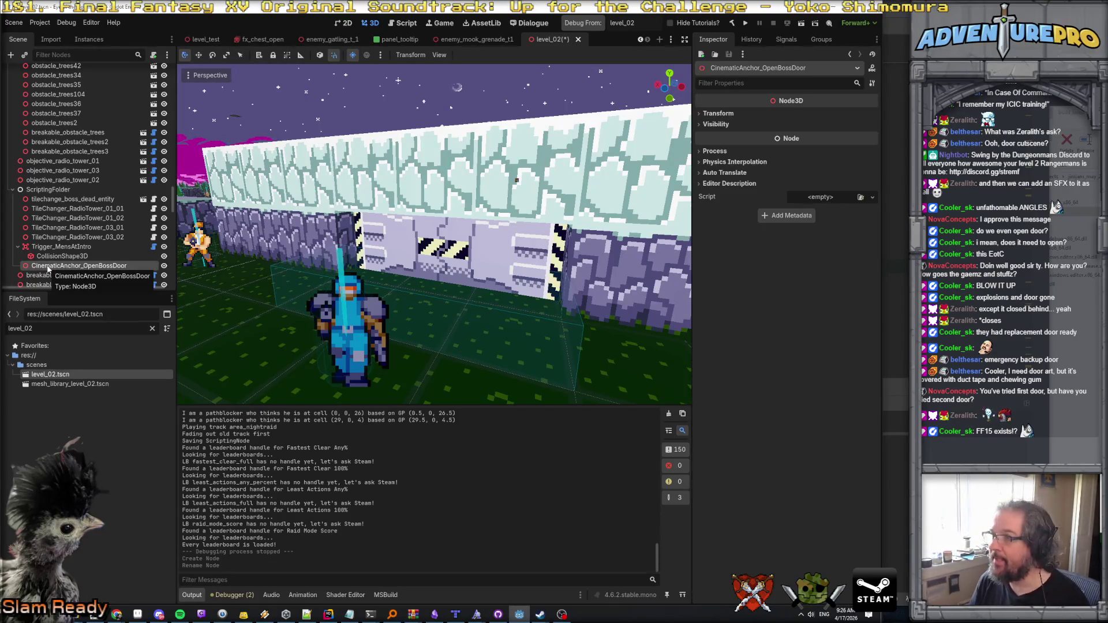
click(718, 113)
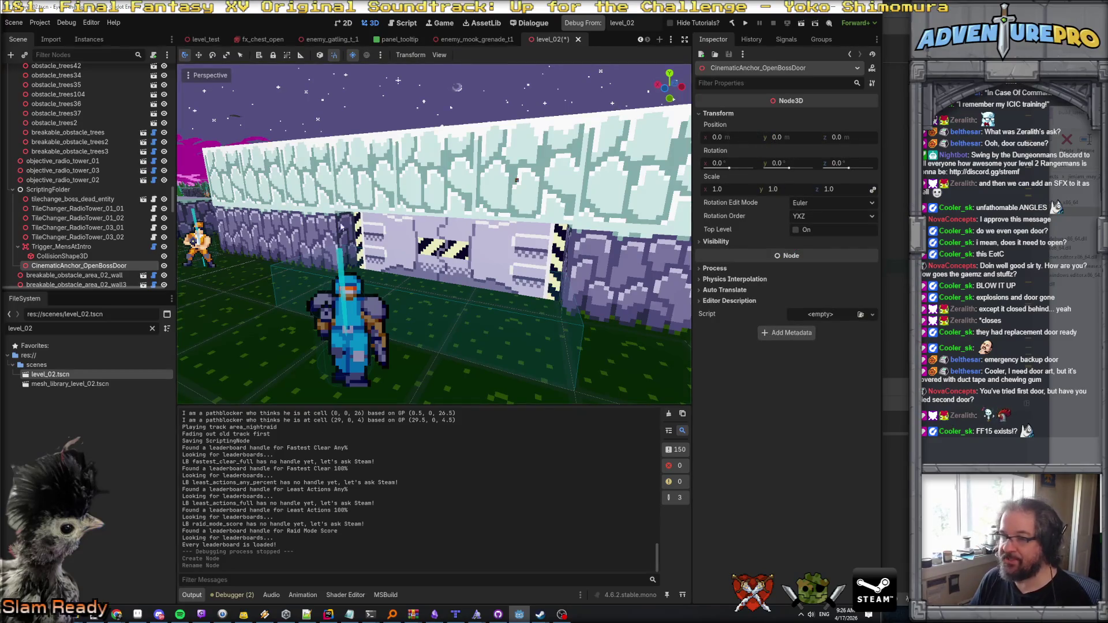
Step: Add a Camera3D child under CinematicAnchor_OpenBossDoor via a 'camer' search and begin renaming it 'cam_ope'
key(f)
scroll(349, 304, down, 3)
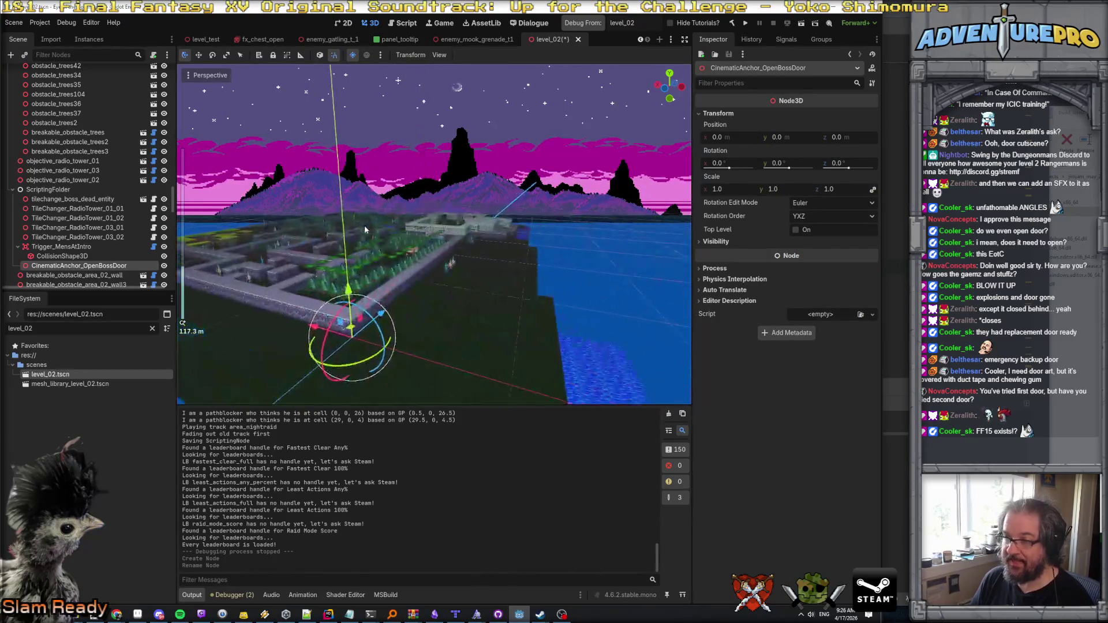
key(w)
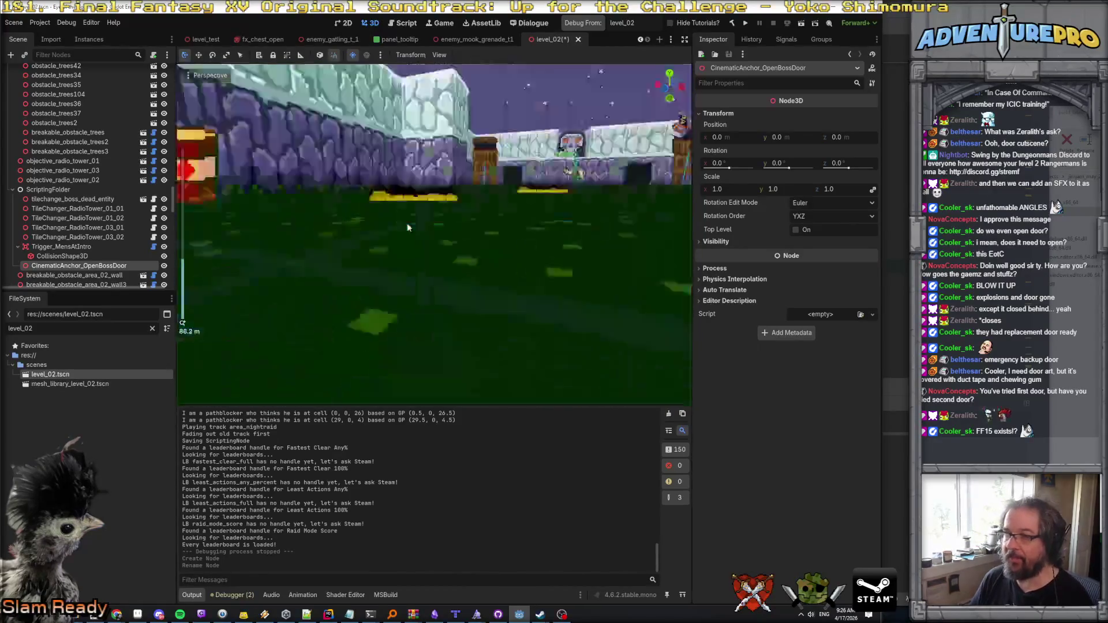
right_click(69, 266)
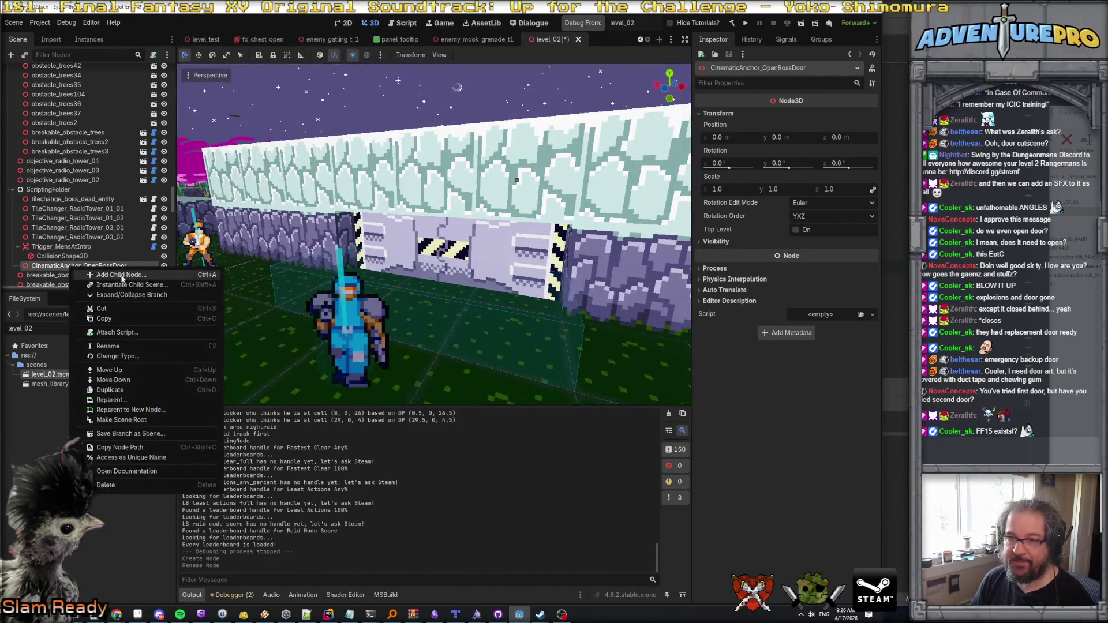
click(123, 278)
text(camer)
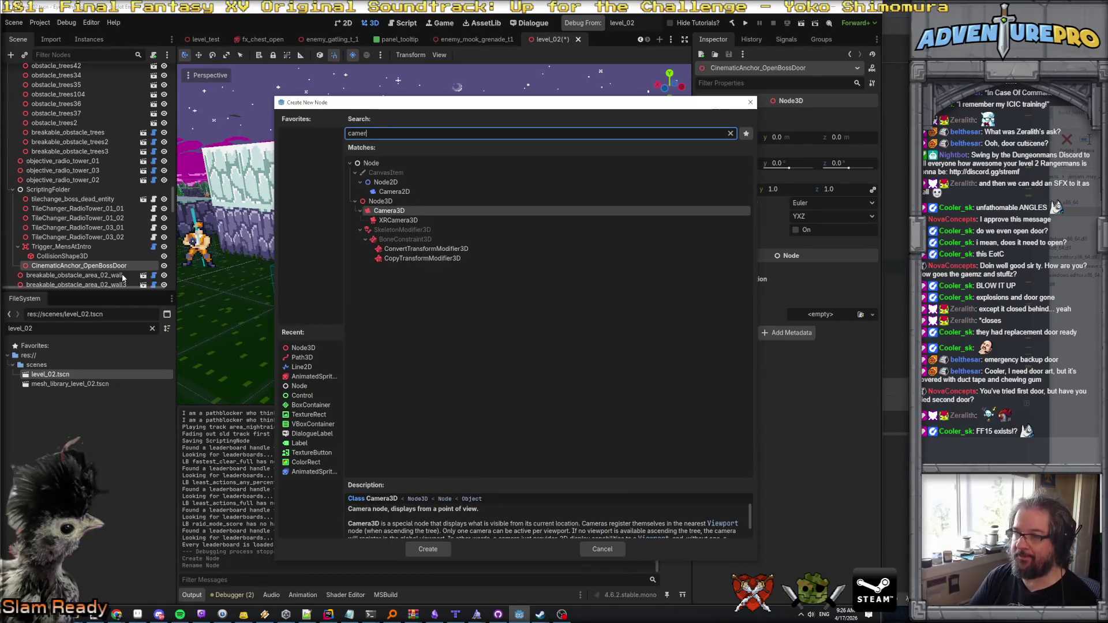
key(Return)
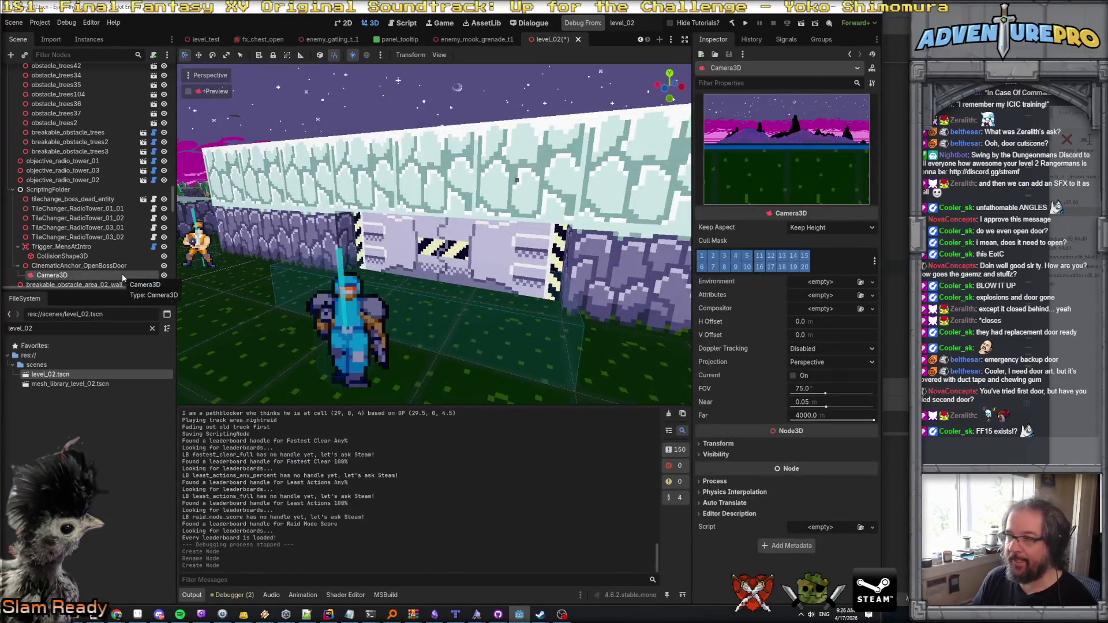
double_click(70, 276)
text(cam_ope)
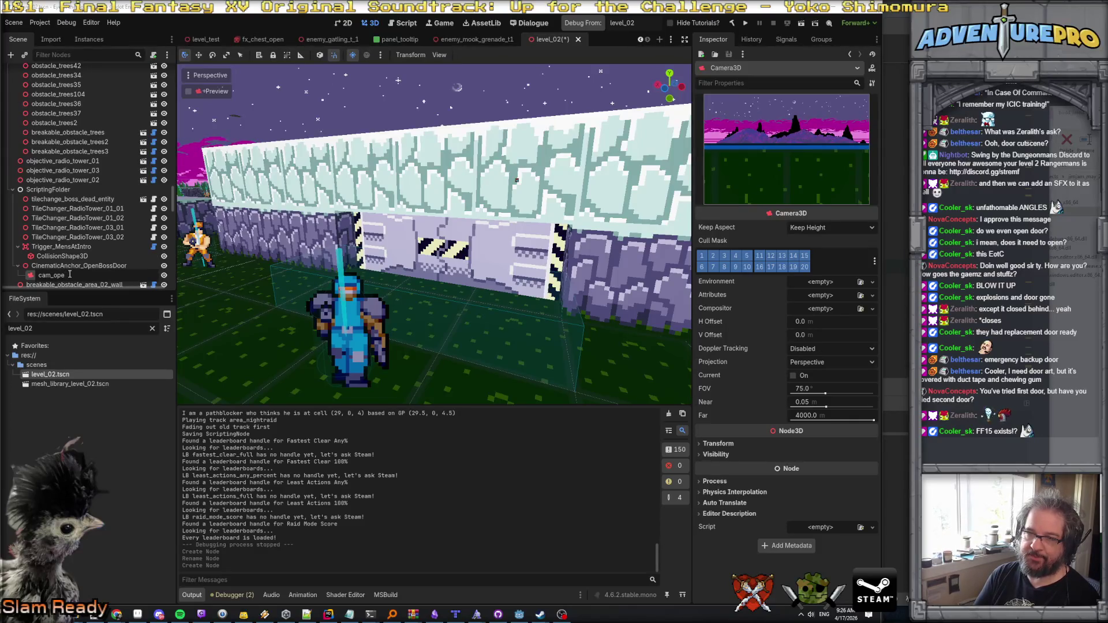
Step: Name the camera cam_openBossDoor and move it 26 units along Z toward the wall
text(nBossDoor)
key(Return)
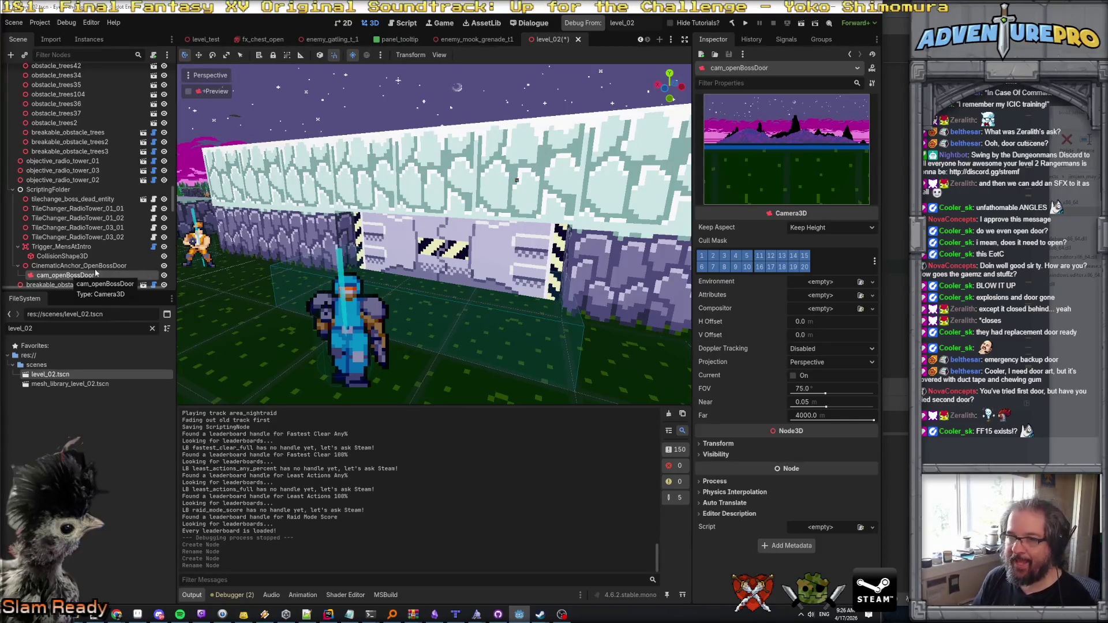
key(f)
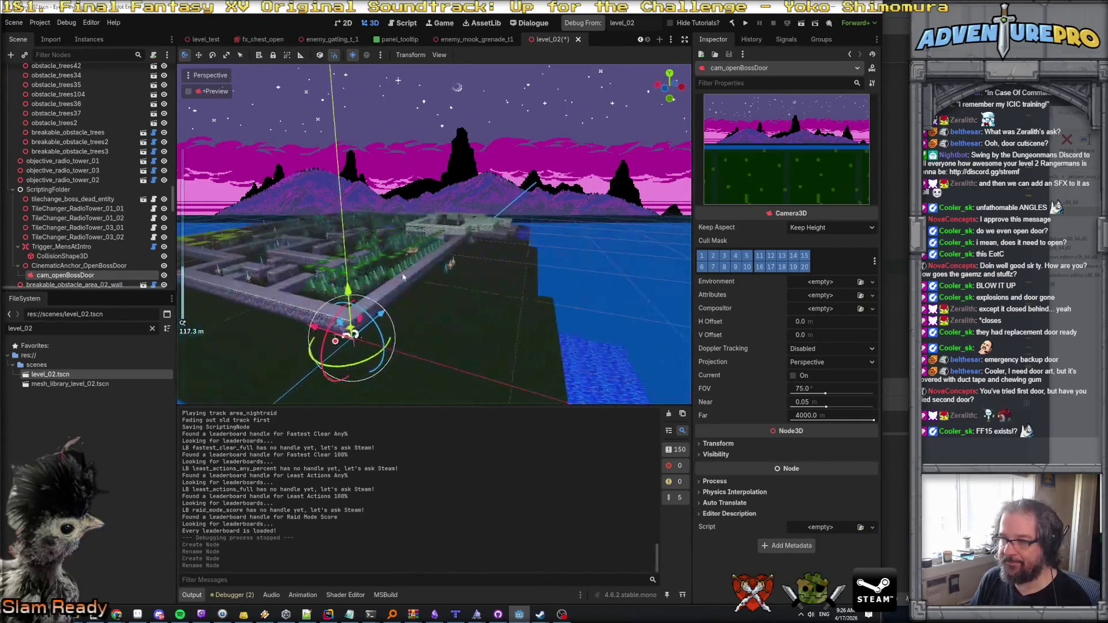
mouse_move(384, 316)
mouse_down()
mouse_move(472, 223)
mouse_move(405, 236)
mouse_up()
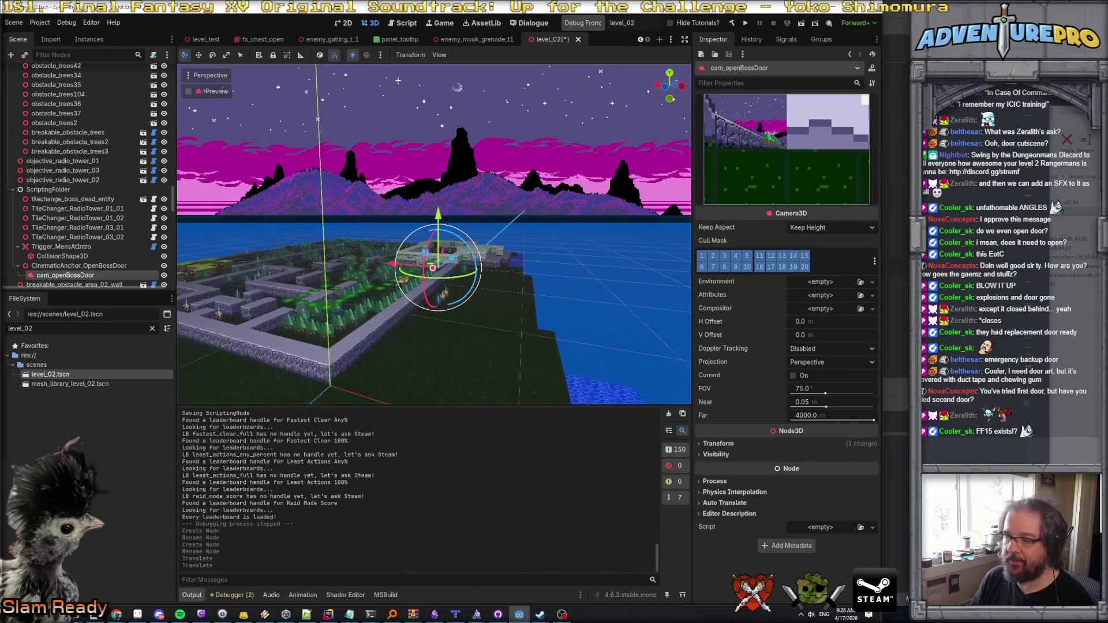
Step: Bring the cam_openBossDoor camera down beside the striped boss door
scroll(432, 233, up, 10)
key(w)
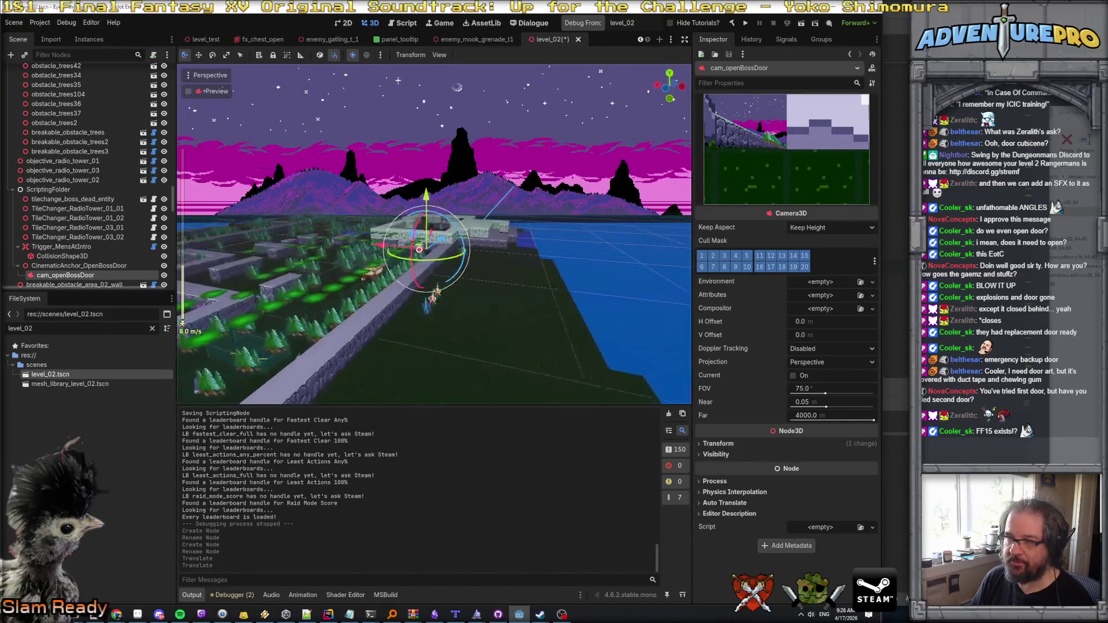
scroll(433, 233, down, 10)
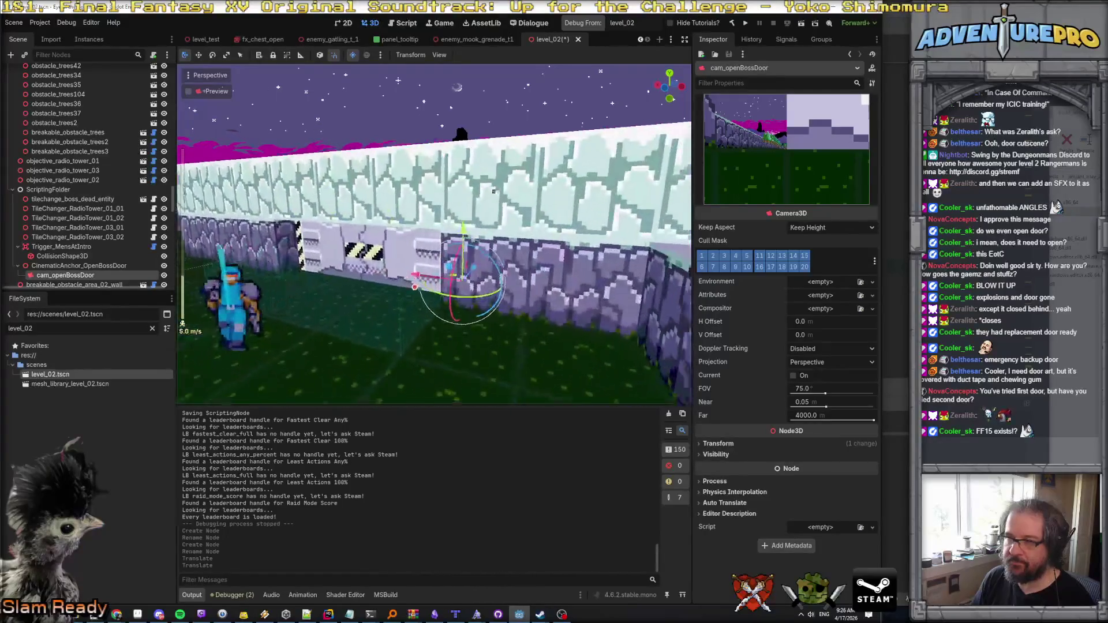
mouse_move(487, 267)
mouse_down()
mouse_move(415, 369)
mouse_move(423, 341)
mouse_move(398, 272)
mouse_move(407, 238)
mouse_move(407, 282)
mouse_up()
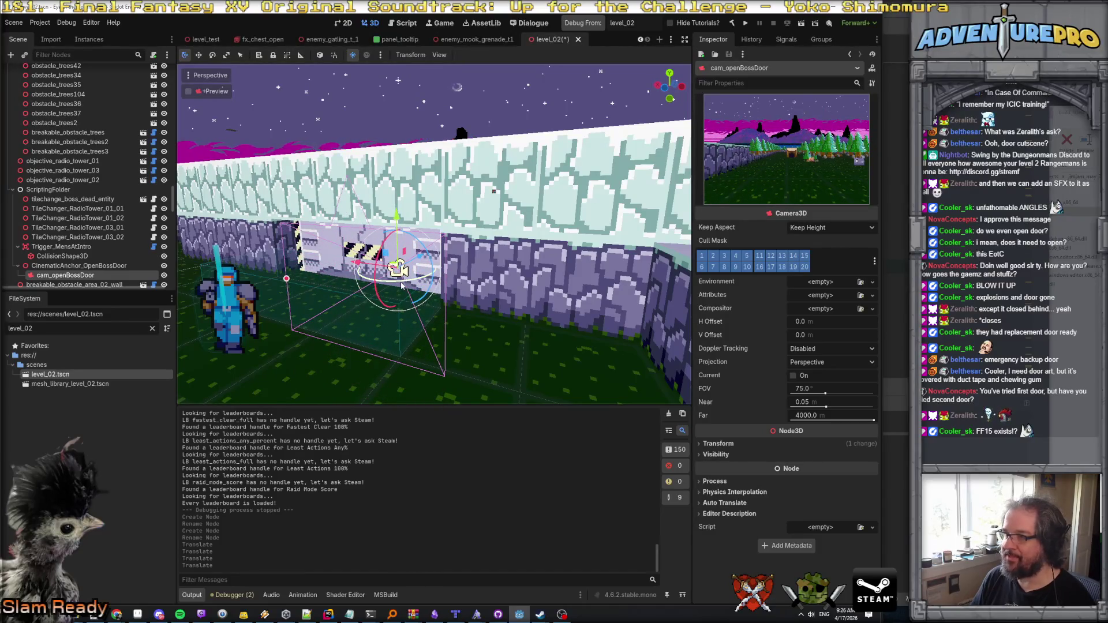
Step: Nudge the camera along X and forward so it frames the striped door, wall and soldier
drag(394, 283, 394, 284)
mouse_move(448, 198)
mouse_down()
mouse_move(490, 225)
mouse_move(462, 237)
mouse_move(508, 191)
mouse_move(486, 94)
mouse_move(476, 118)
mouse_move(482, 97)
mouse_move(495, 168)
mouse_move(372, 182)
mouse_up()
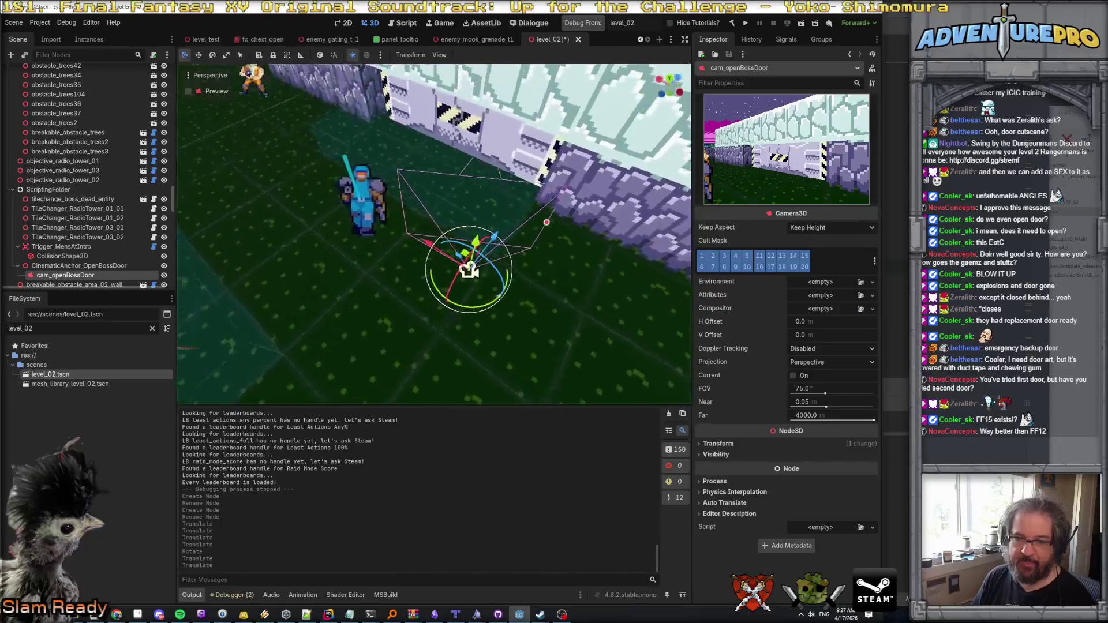
drag(438, 218, 454, 222)
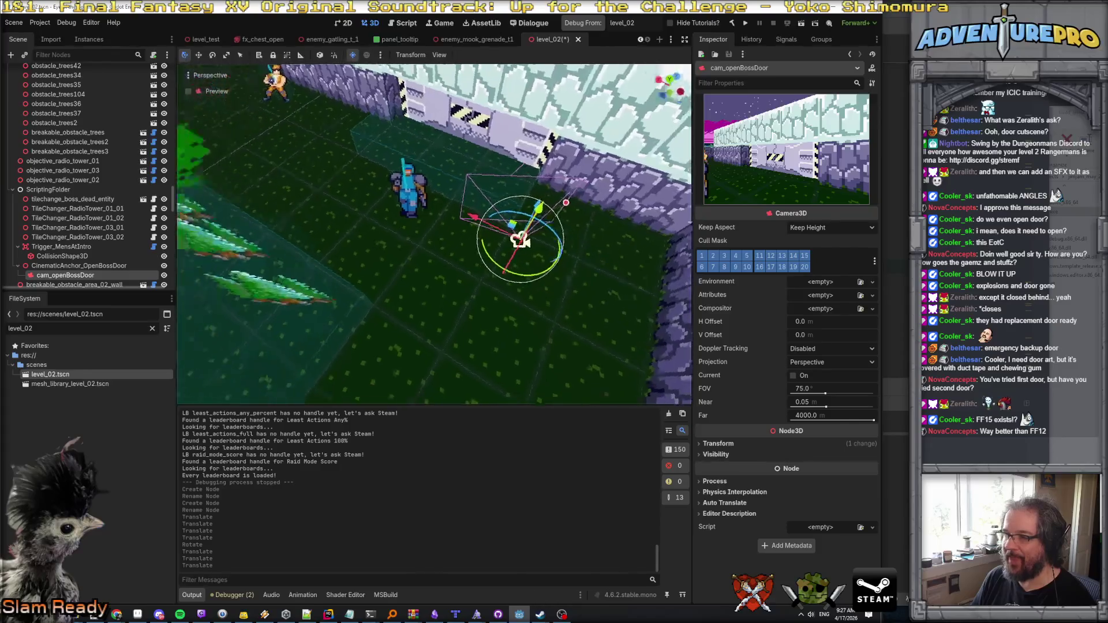
mouse_move(454, 219)
mouse_down()
mouse_move(497, 248)
mouse_move(465, 228)
mouse_move(506, 275)
mouse_up()
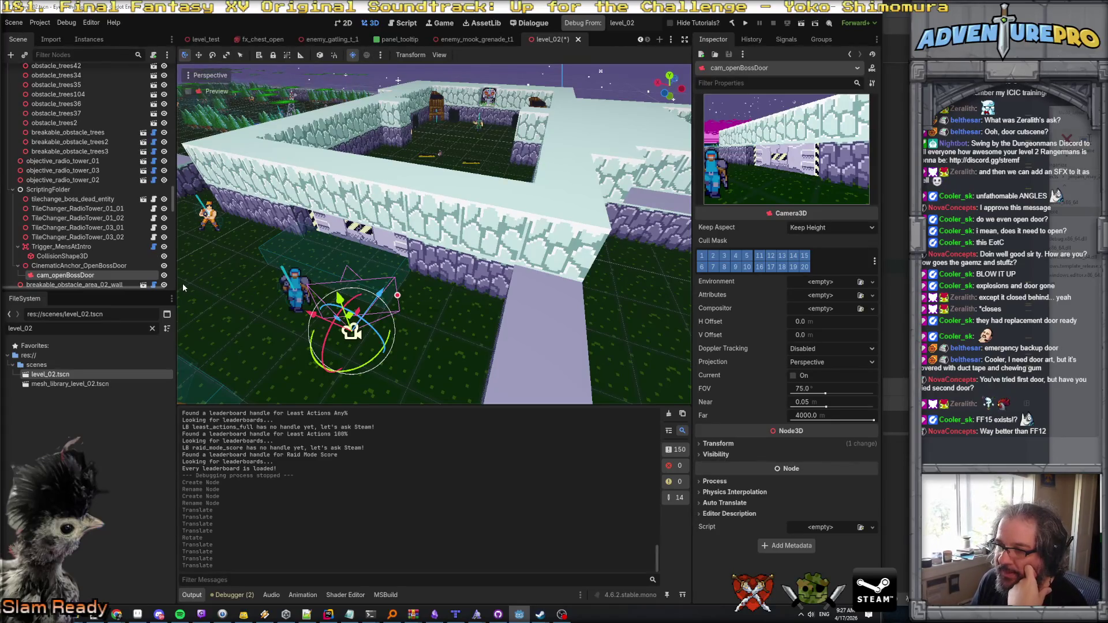
click(103, 267)
Step: Start adding a child to the anchor, trying searches for line, spline, curve and line3
right_click(101, 265)
click(123, 276)
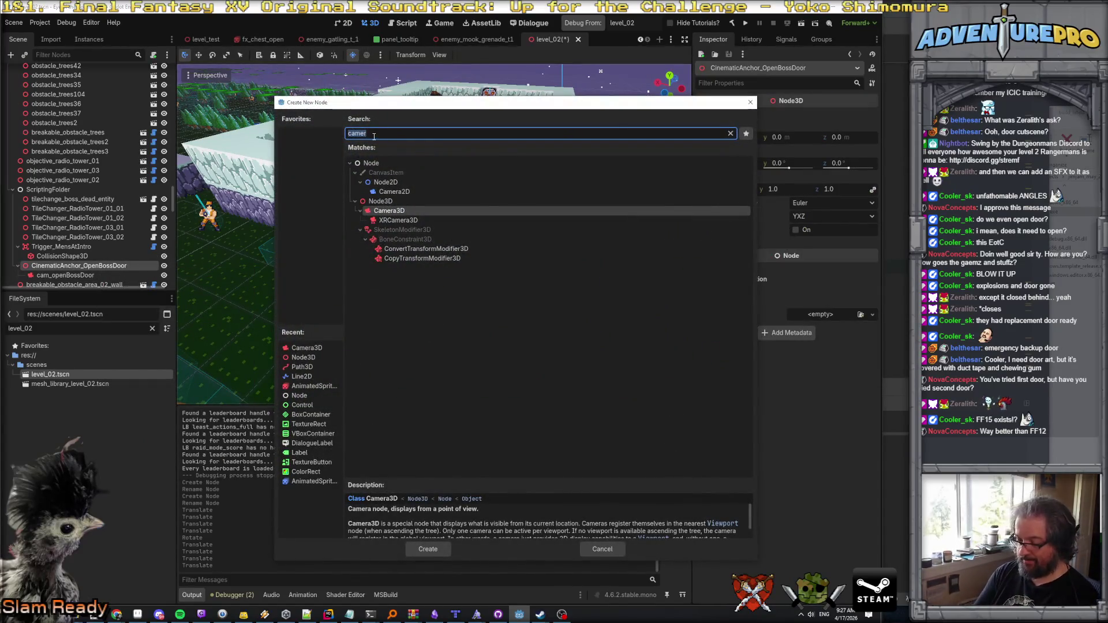
text(line)
key(Down)
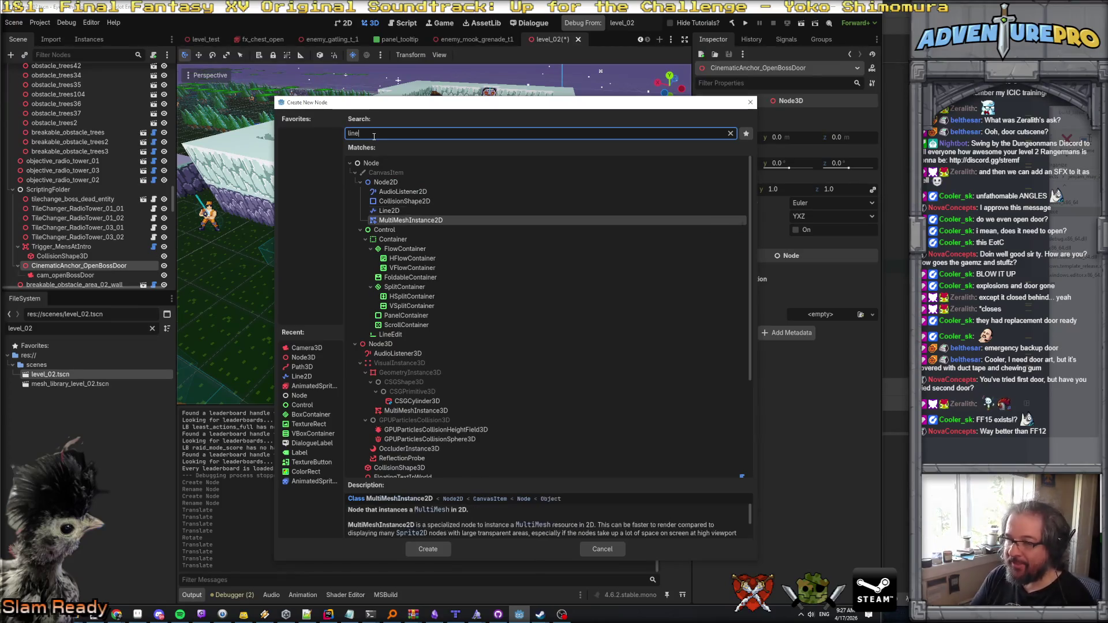
key(BackSpace)
key(BackSpace)
key(BackSpace)
text(spli)
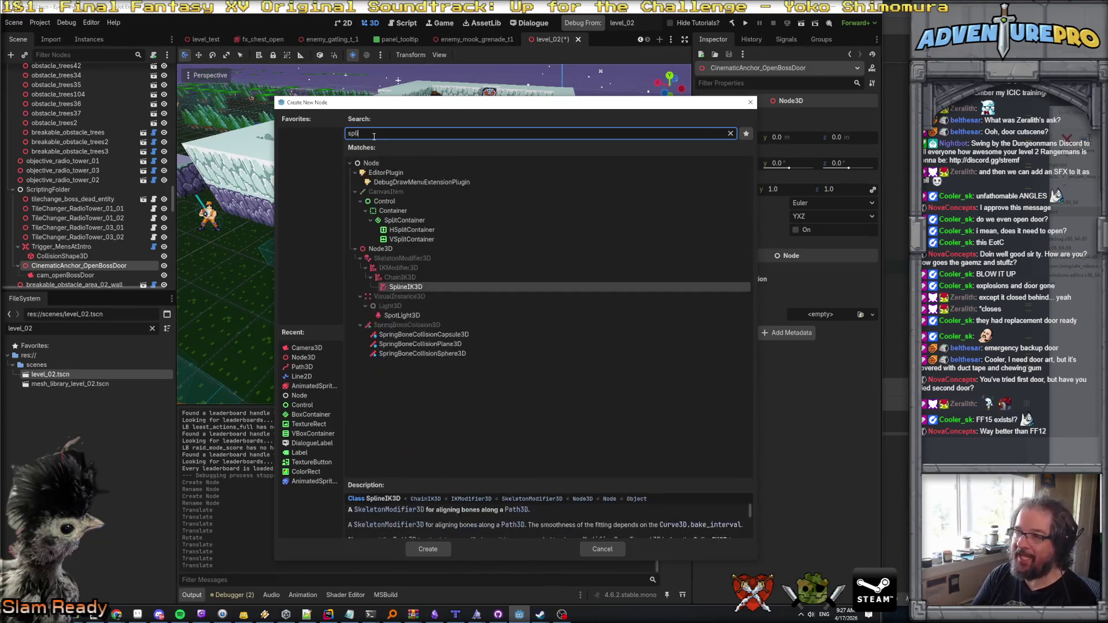
text(ne)
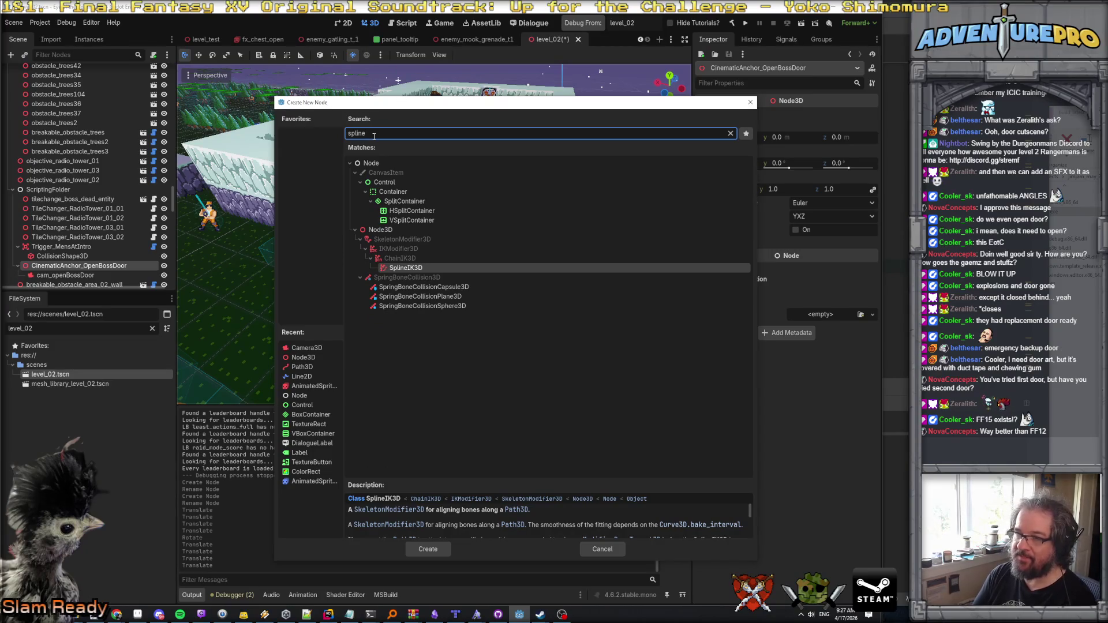
key(BackSpace)
key(BackSpace)
key(BackSpace)
text(curve)
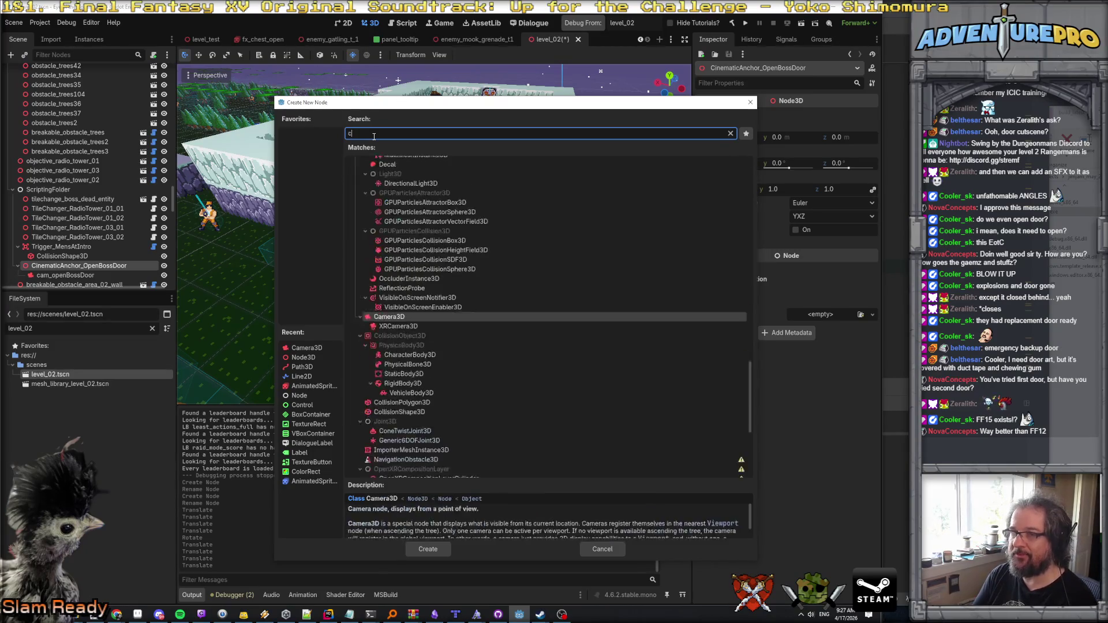
key(BackSpace)
key(BackSpace)
key(BackSpace)
text(line3)
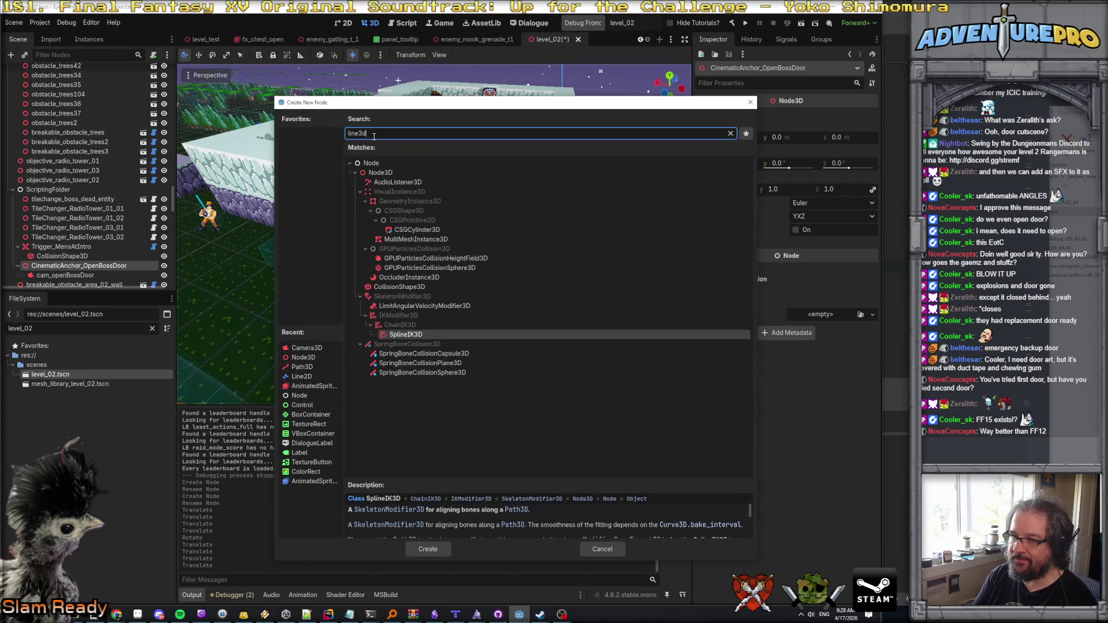
key(BackSpace)
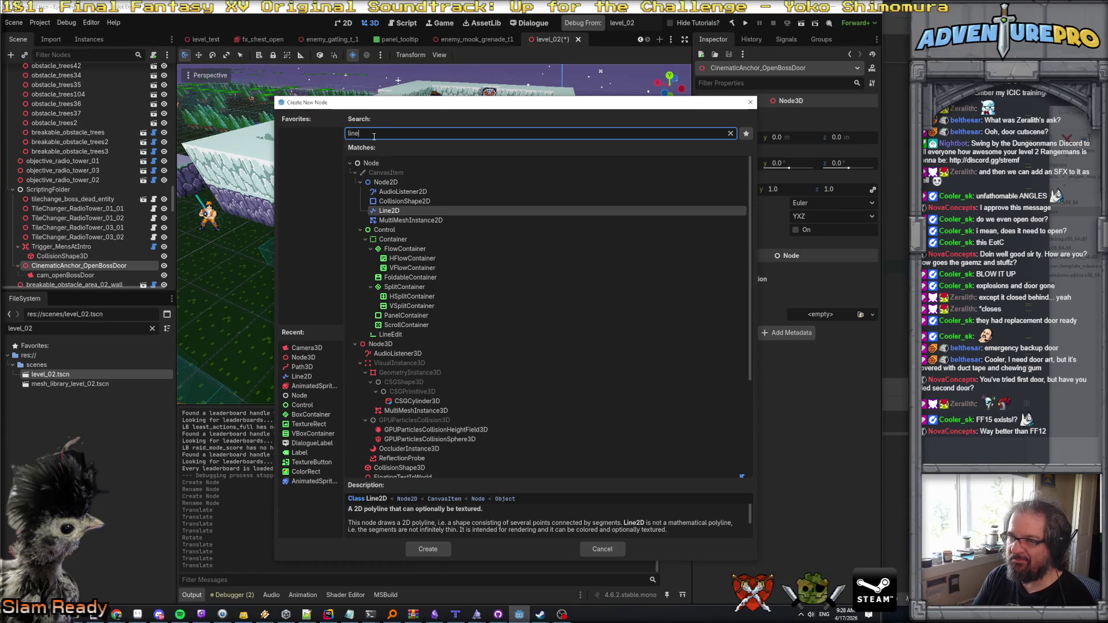
key(BackSpace)
key(BackSpace)
key(BackSpace)
Step: Search 'path3', compare the PathFollow3D description, and pick Path3D as the node type
text(pathj)
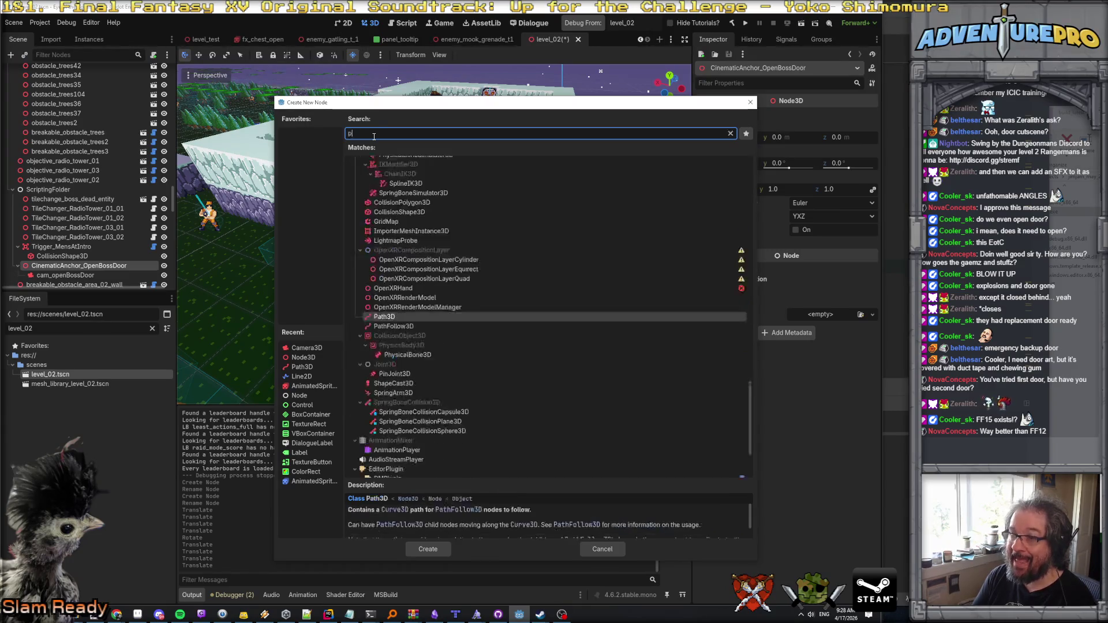
key(BackSpace)
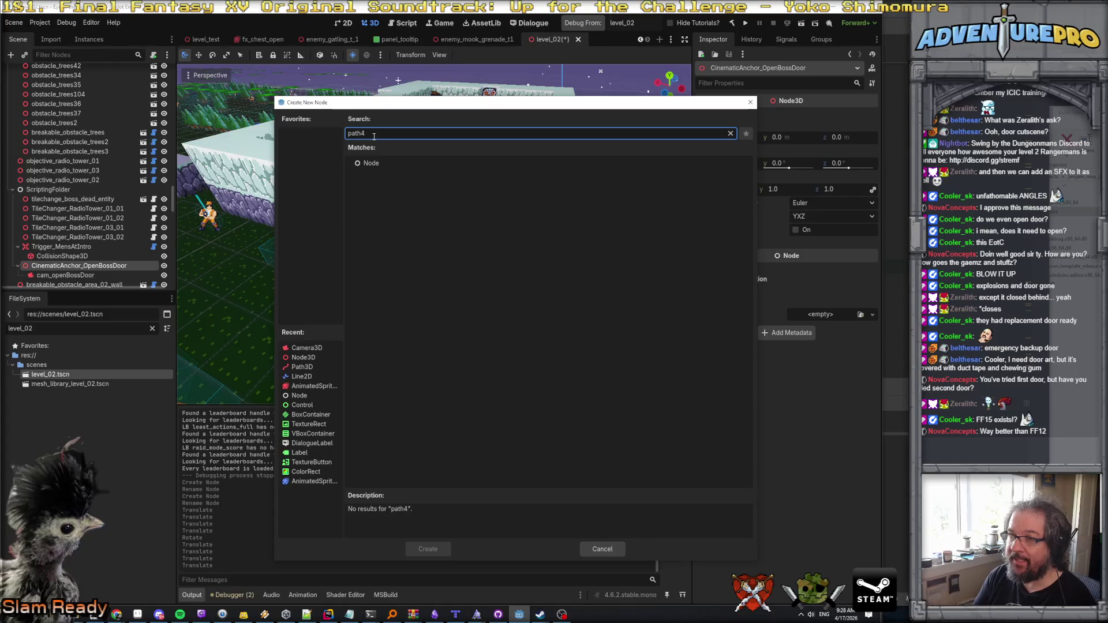
text(3)
click(398, 249)
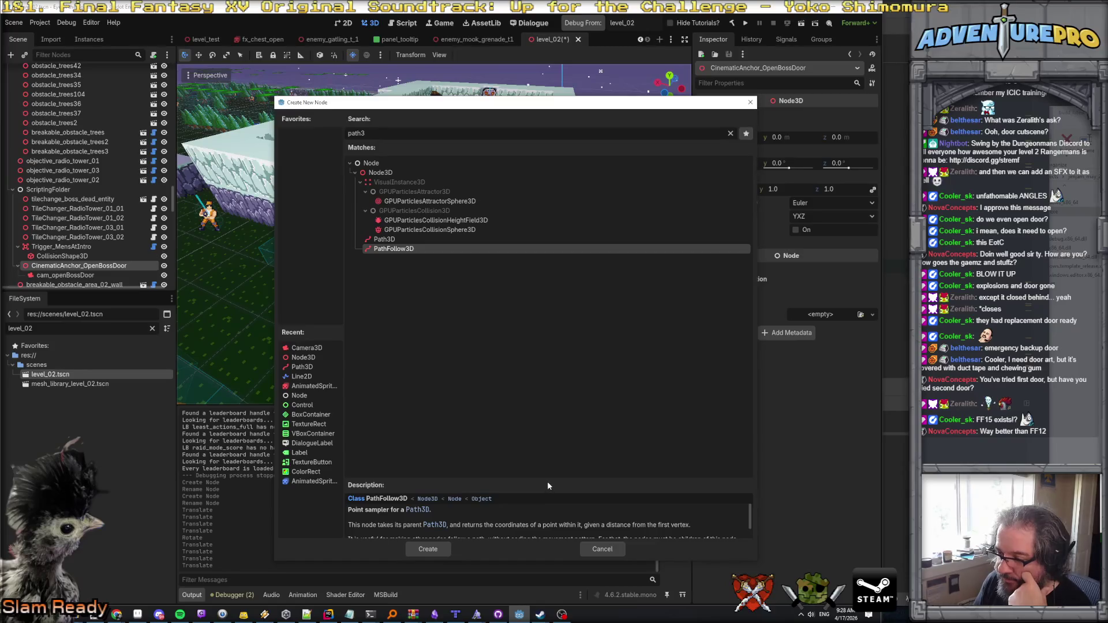
drag(549, 480, 553, 357)
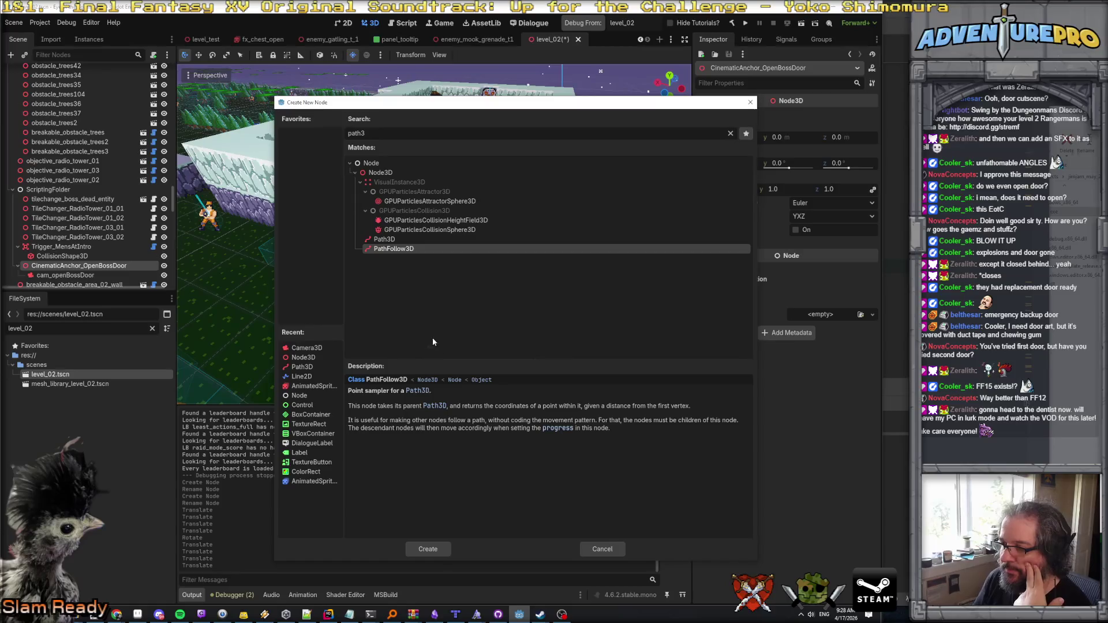
click(386, 239)
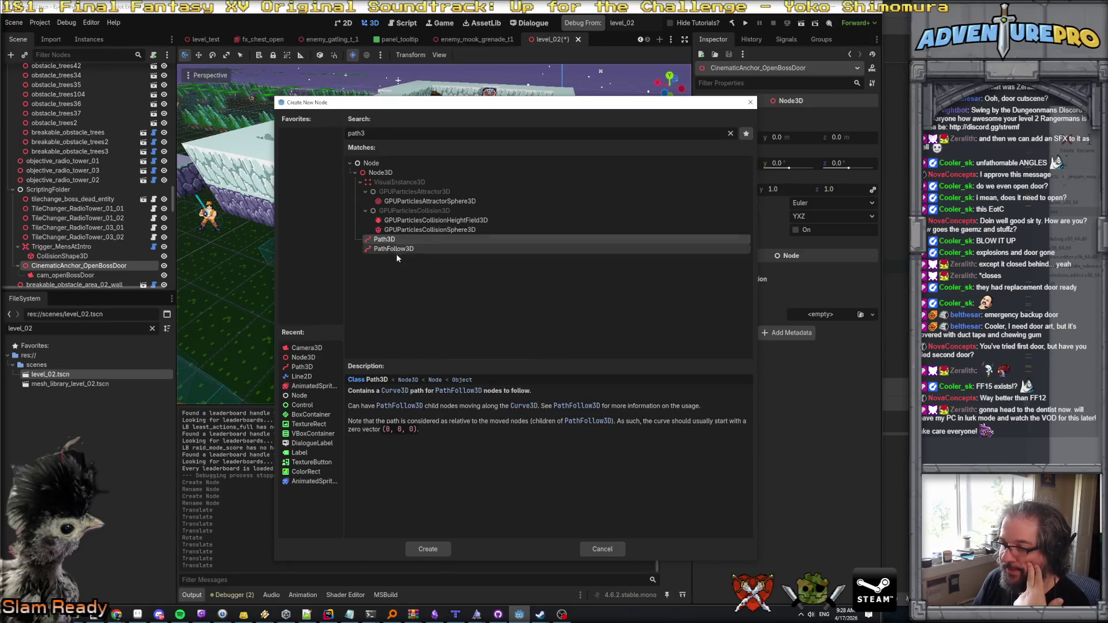
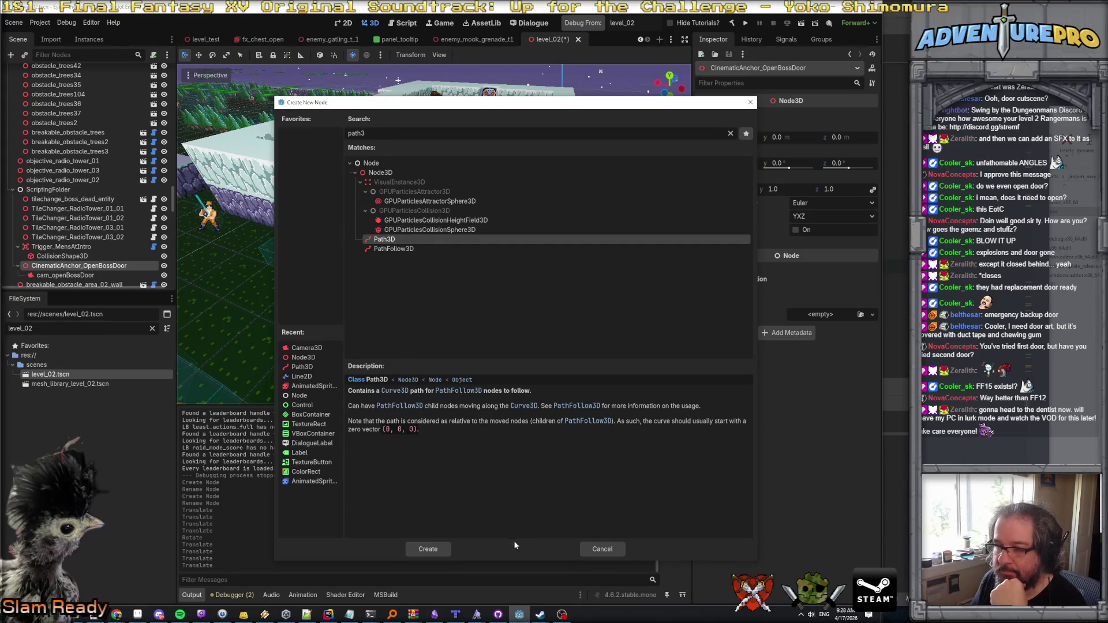
Step: Add a Path3D under CinematicAnchor_OpenBossDoor and name it path_openBossDoor
click(427, 549)
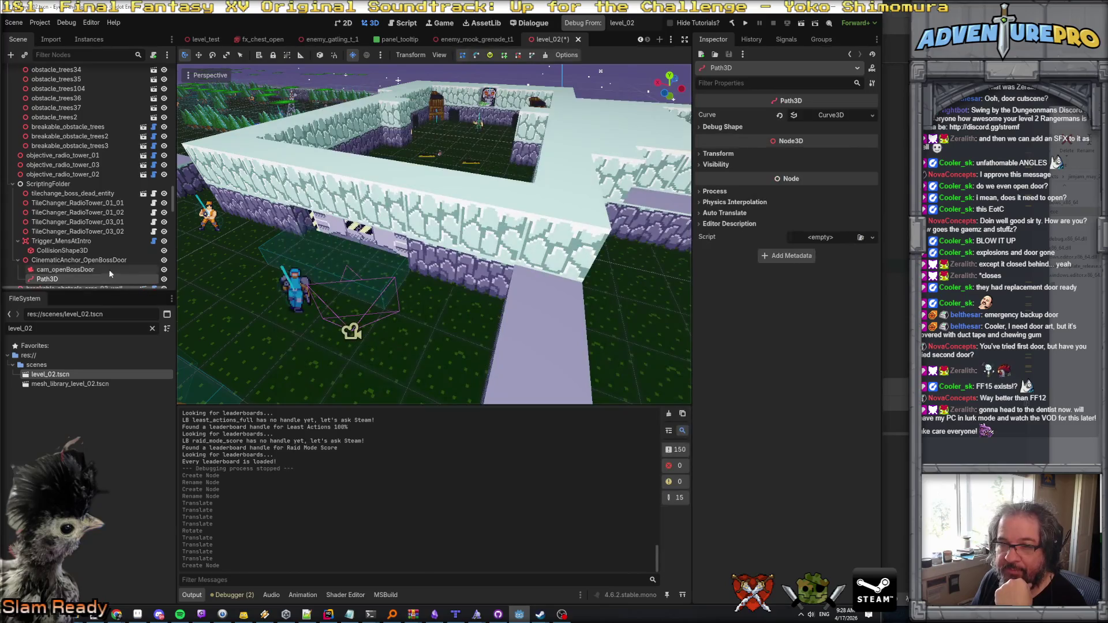
click(57, 280)
text(path_op)
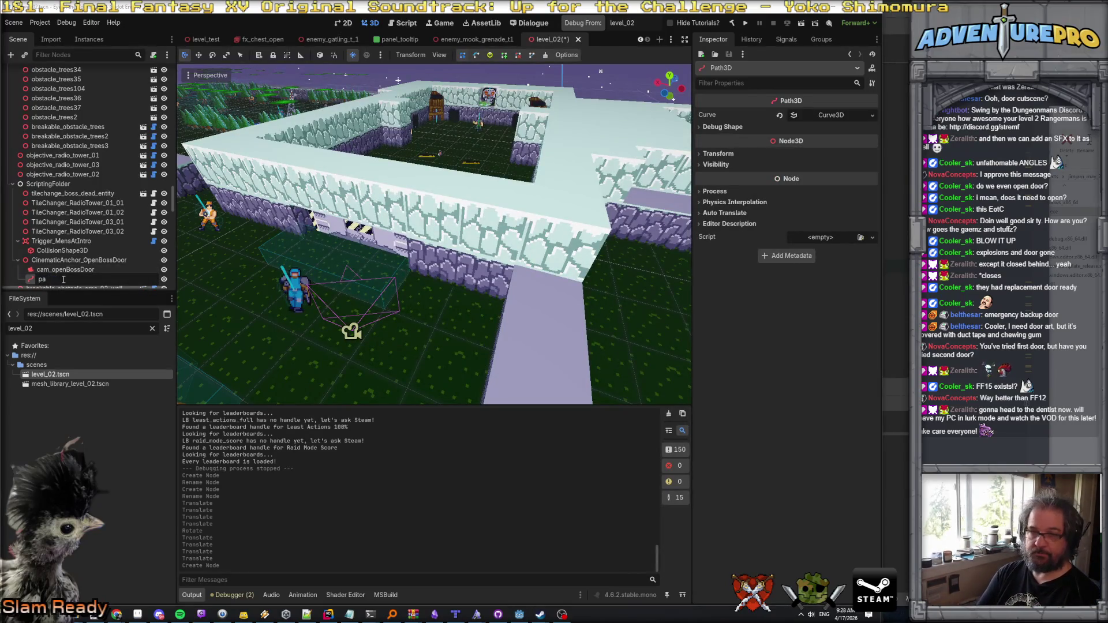
text(enBossDoor)
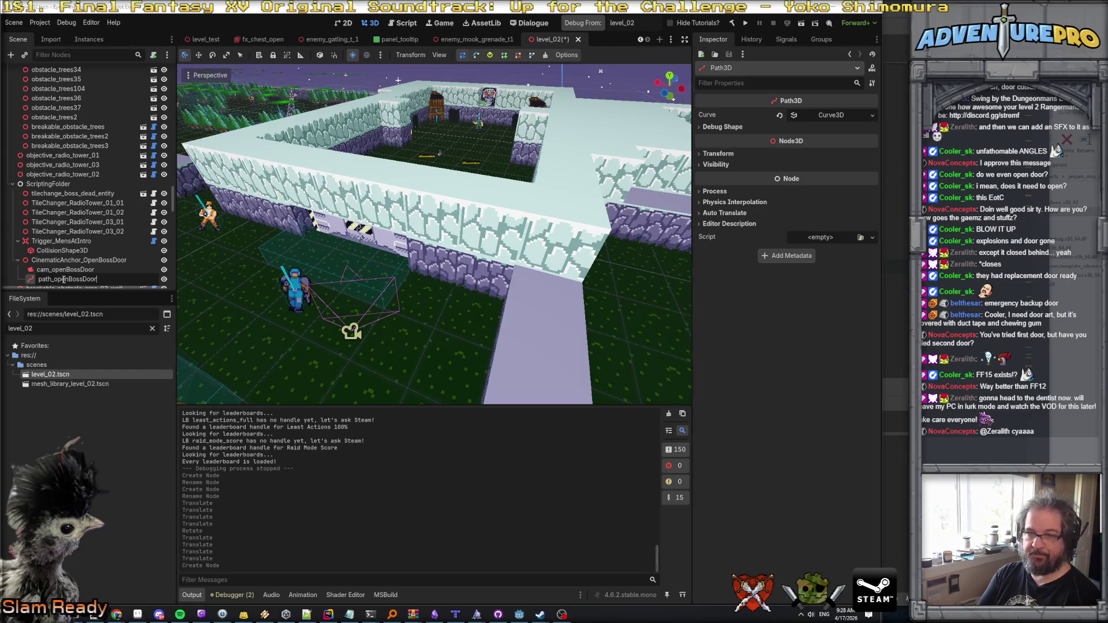
key(Return)
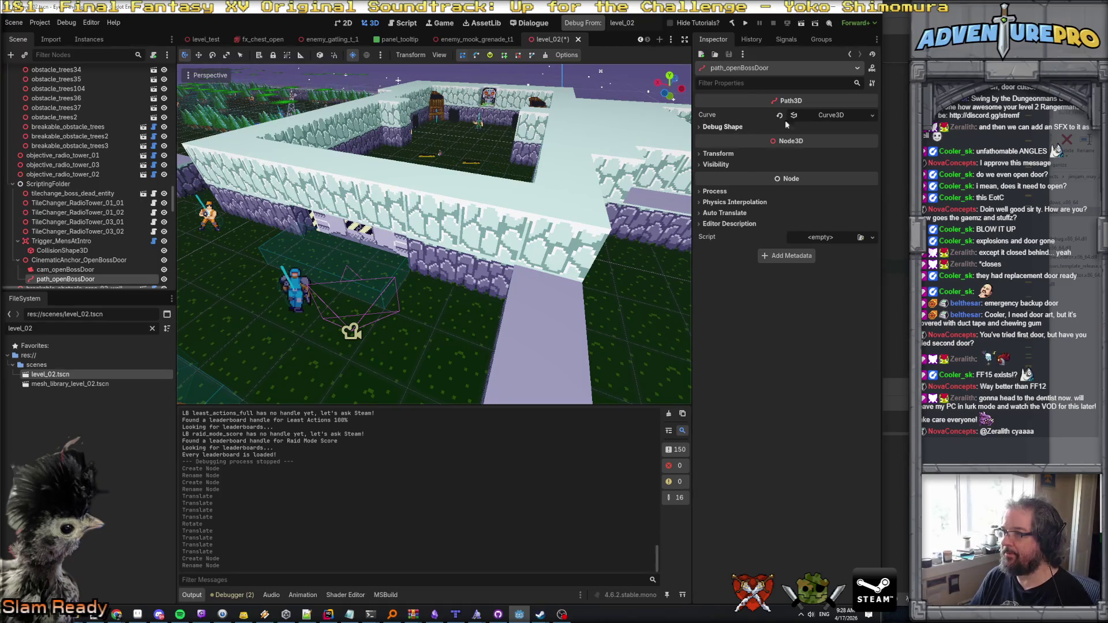
Step: Add a first point to the path's Curve3D points list
click(817, 120)
click(714, 155)
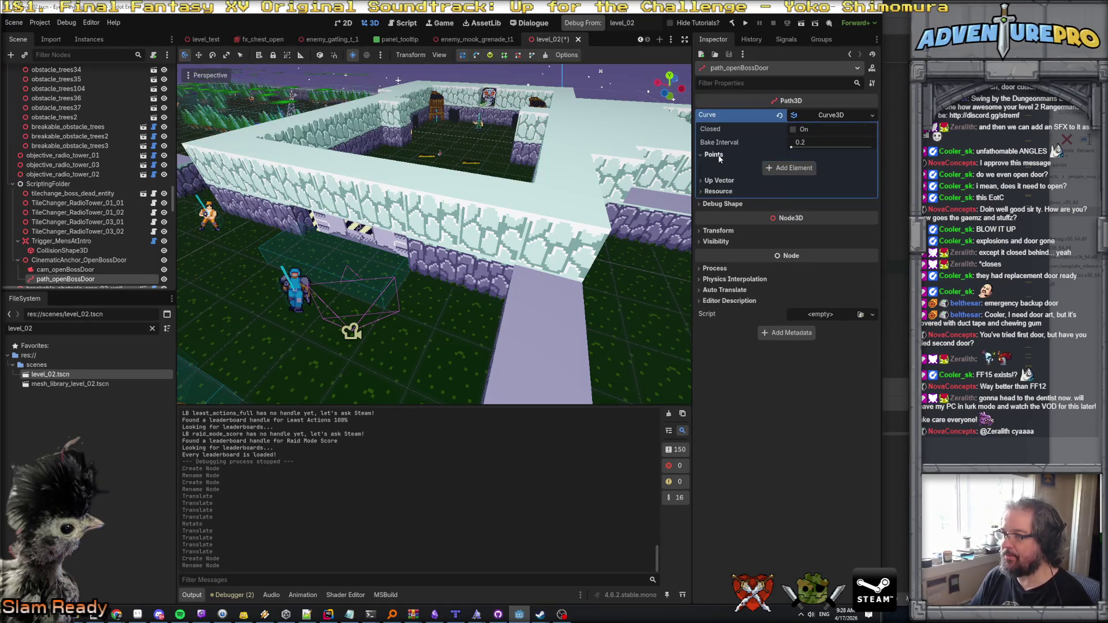
click(789, 168)
Step: Move path_openBossDoor onto the road near the boss door
key(f)
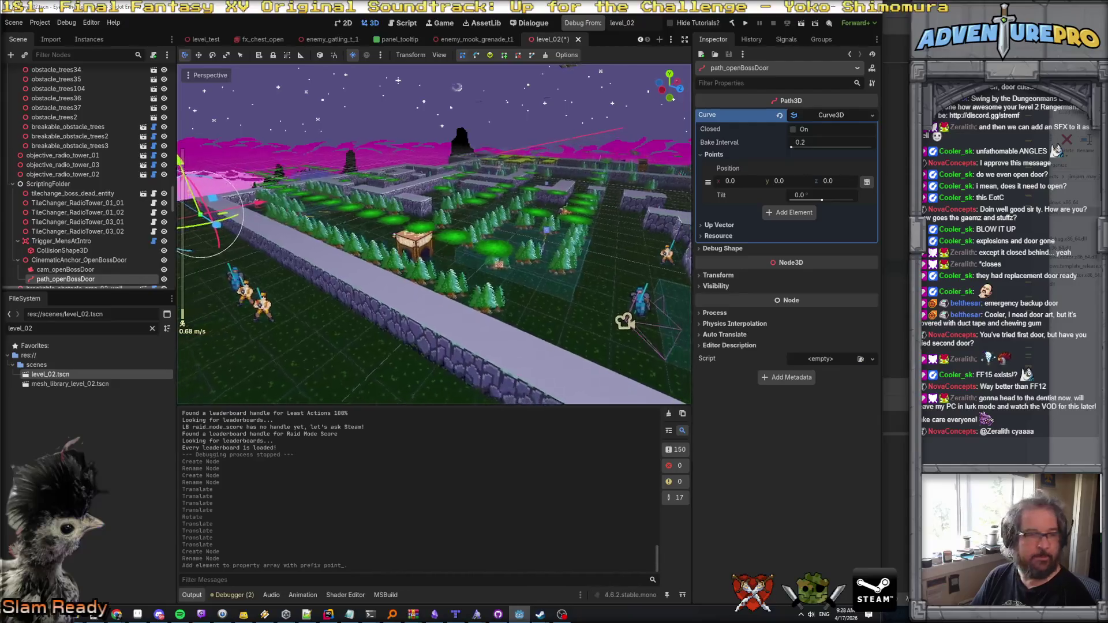
drag(219, 224, 397, 316)
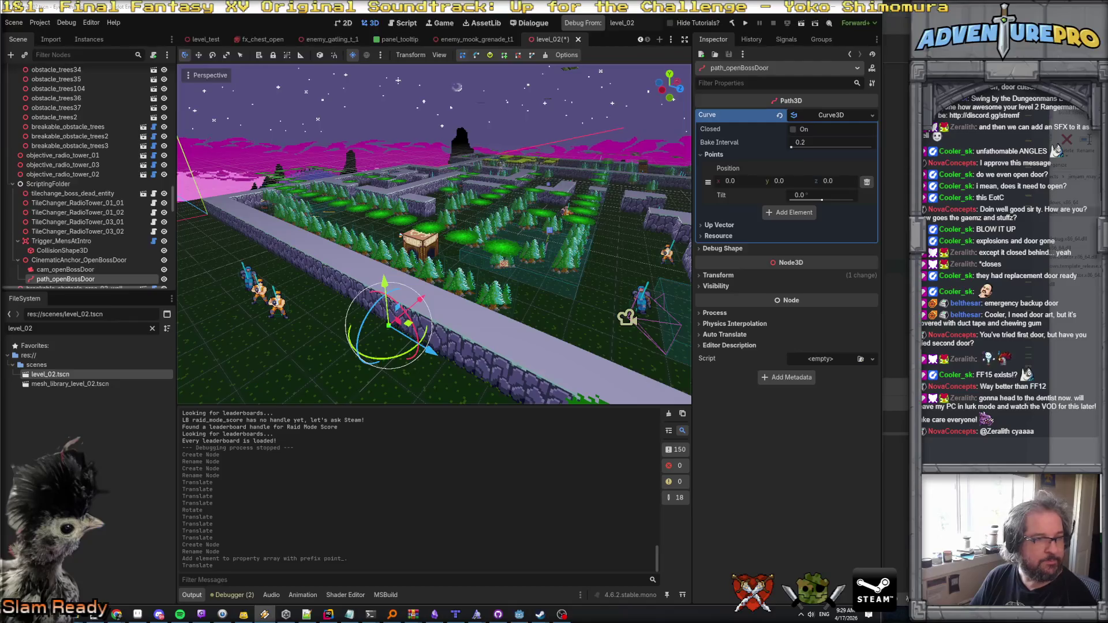
drag(418, 300, 467, 252)
drag(503, 290, 658, 339)
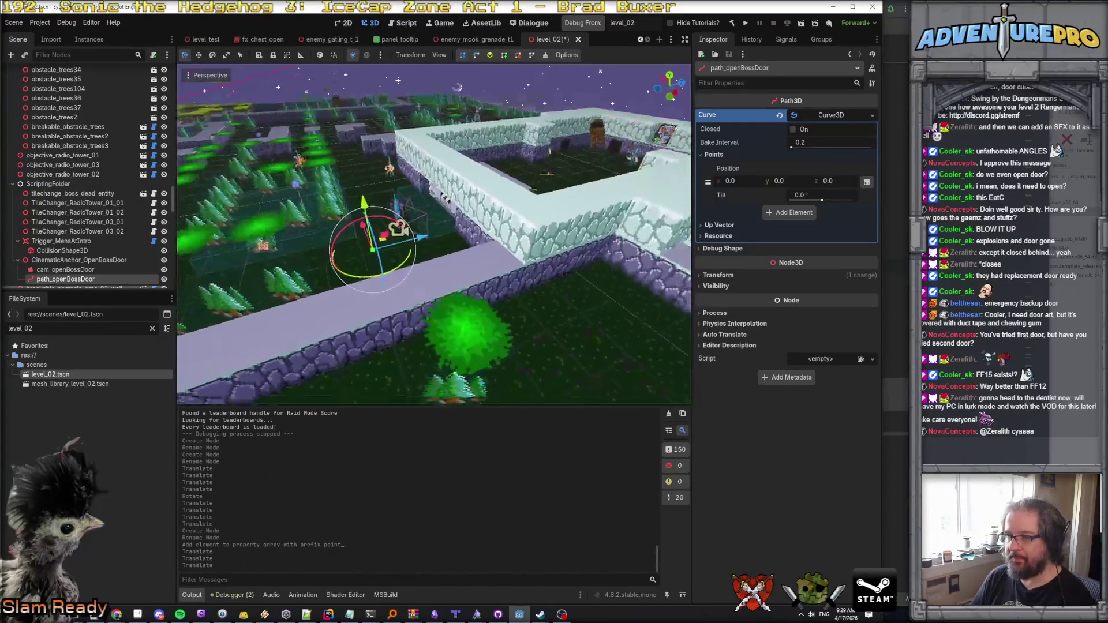
key(w)
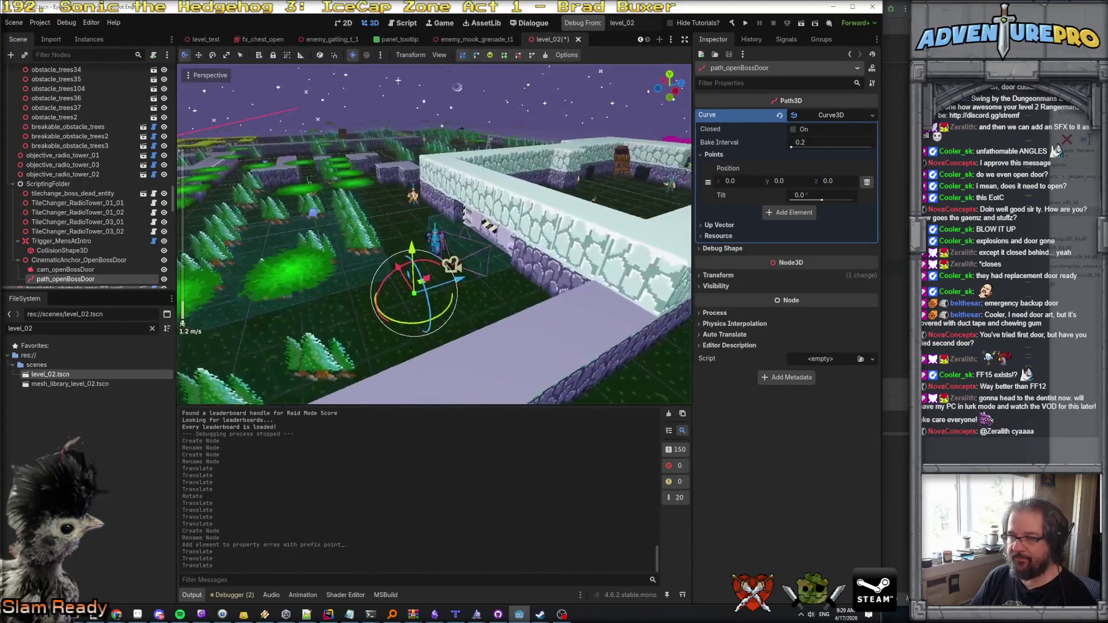
scroll(434, 234, up, 4)
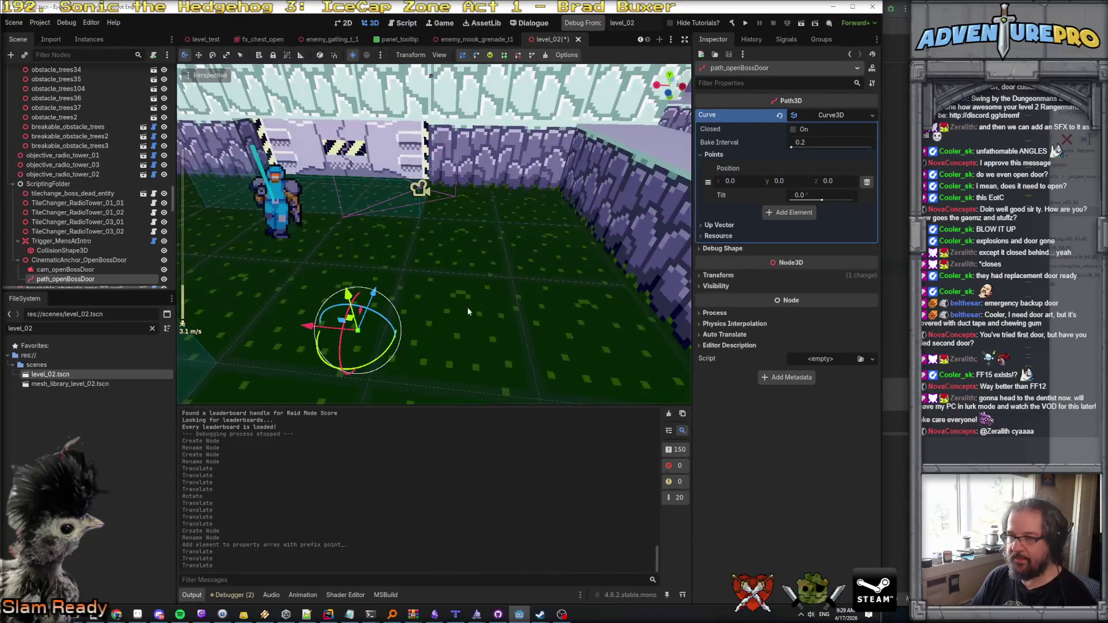
drag(348, 295, 359, 134)
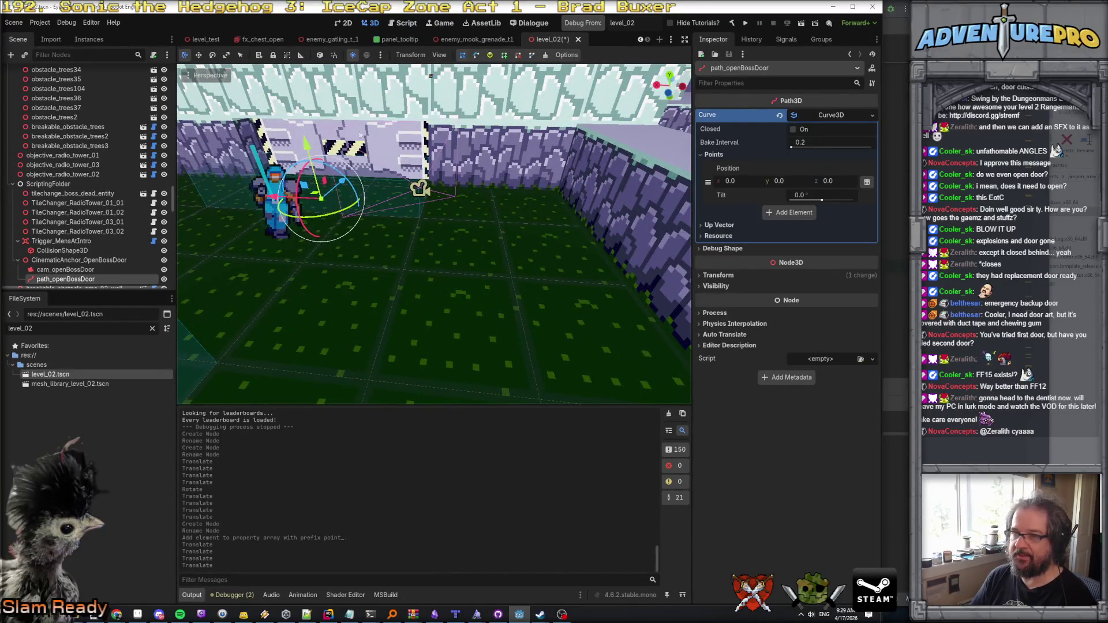
drag(323, 198, 518, 181)
drag(469, 138, 429, 180)
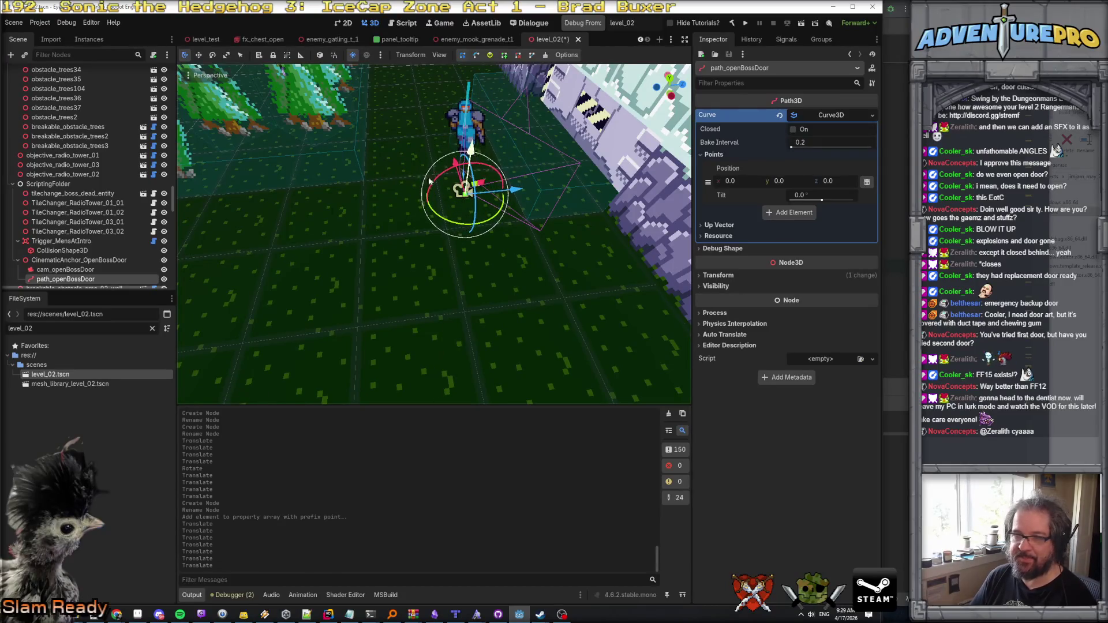
click(61, 270)
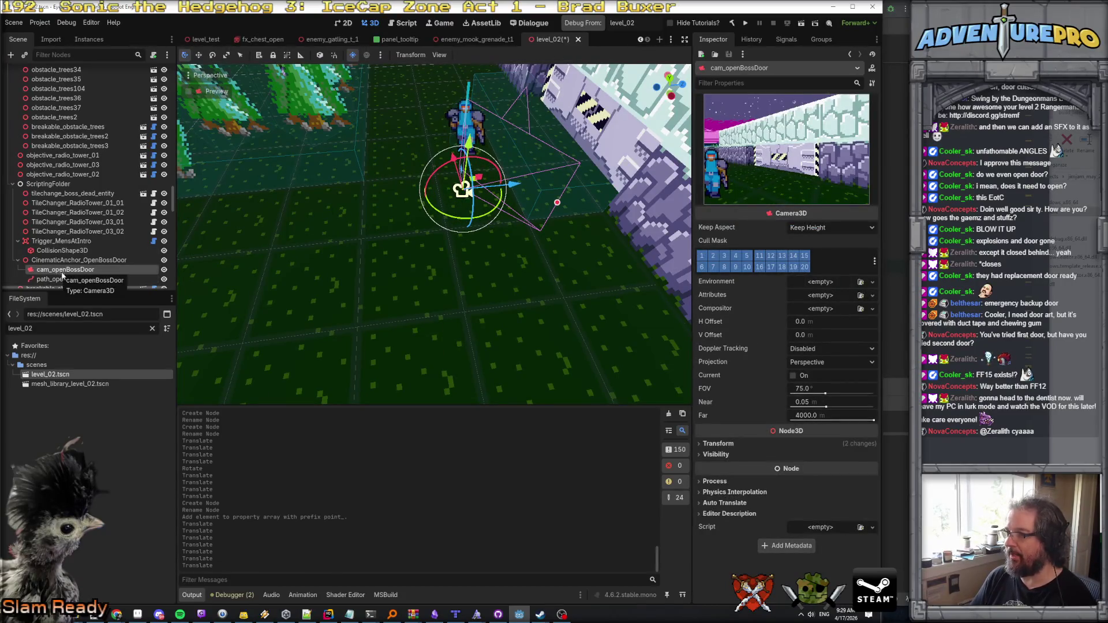
Step: Copy cam_openBossDoor's position (2.828, 0.798, 20.085) onto path_openBossDoor's position
click(718, 444)
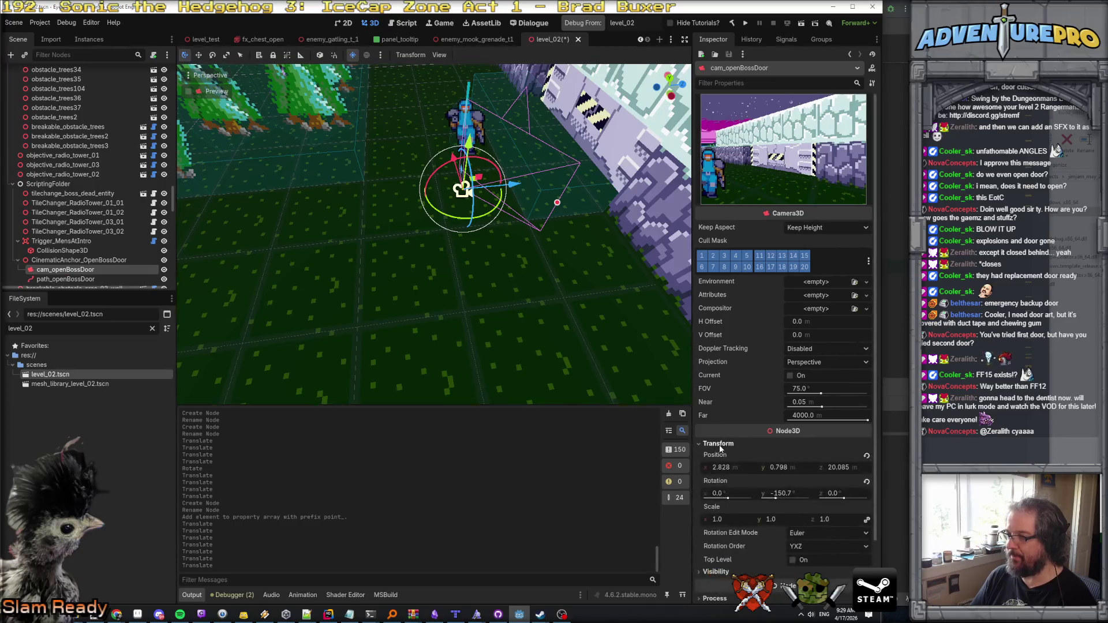
click(735, 469)
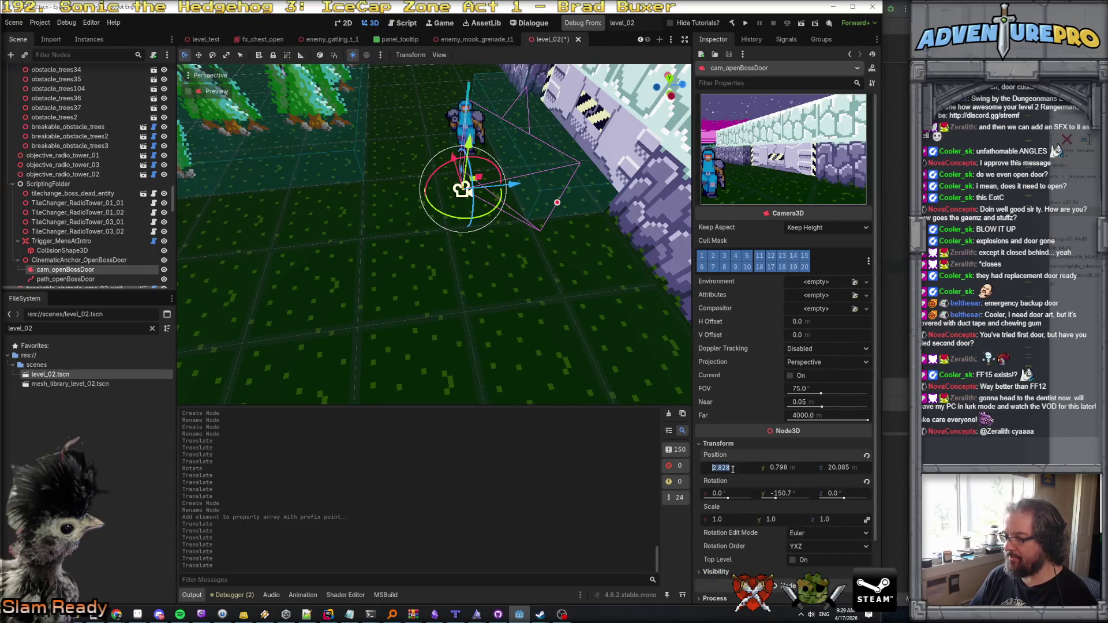
right_click(730, 456)
click(753, 465)
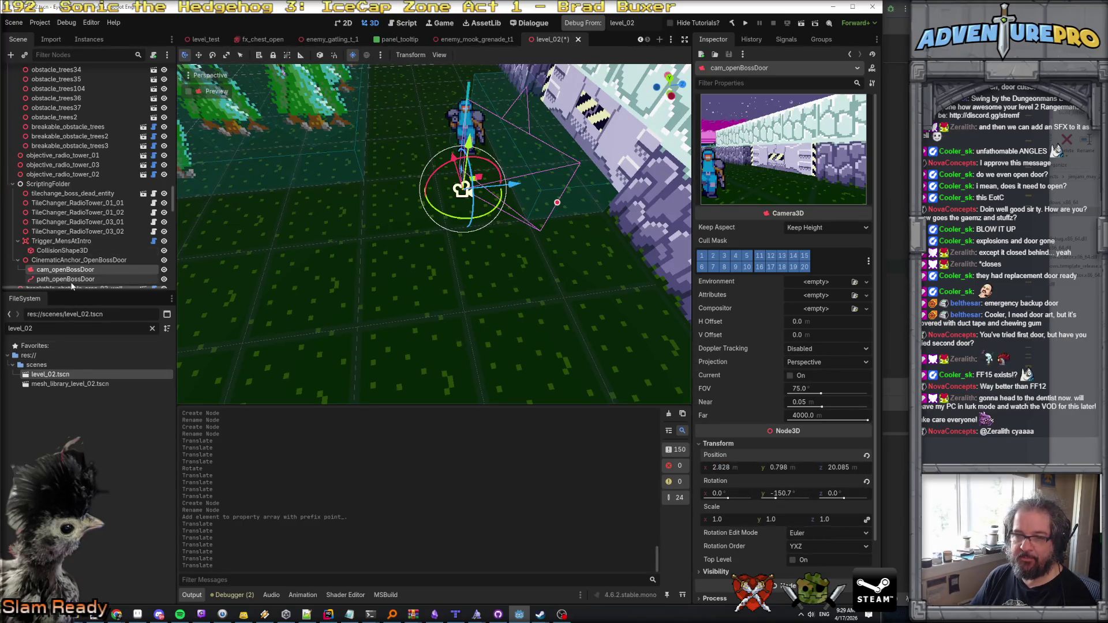
click(69, 280)
click(726, 277)
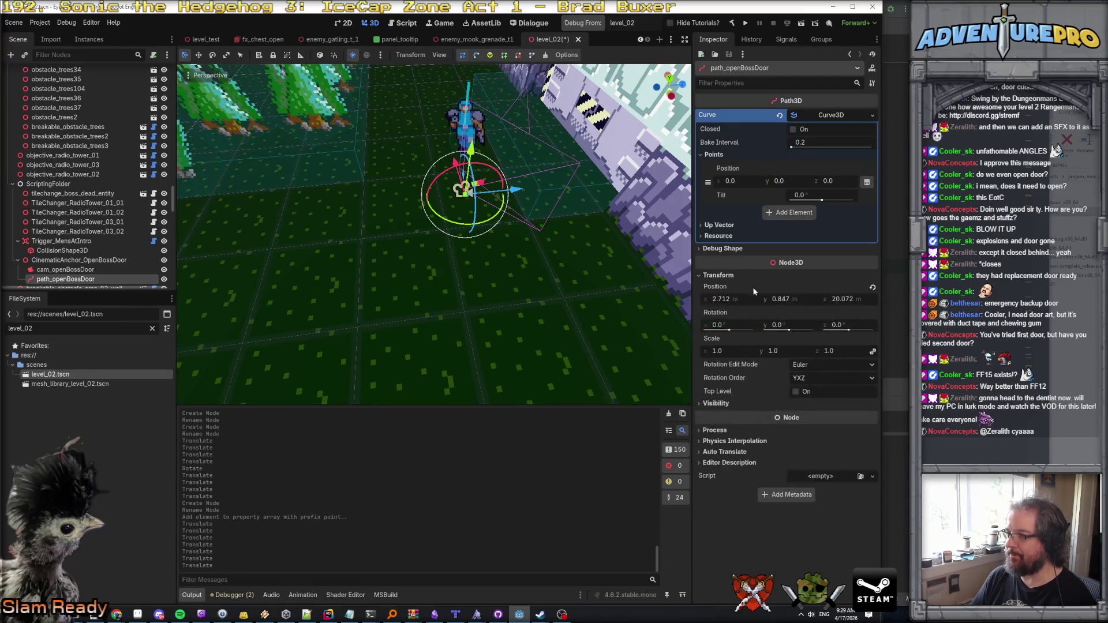
right_click(750, 285)
click(788, 309)
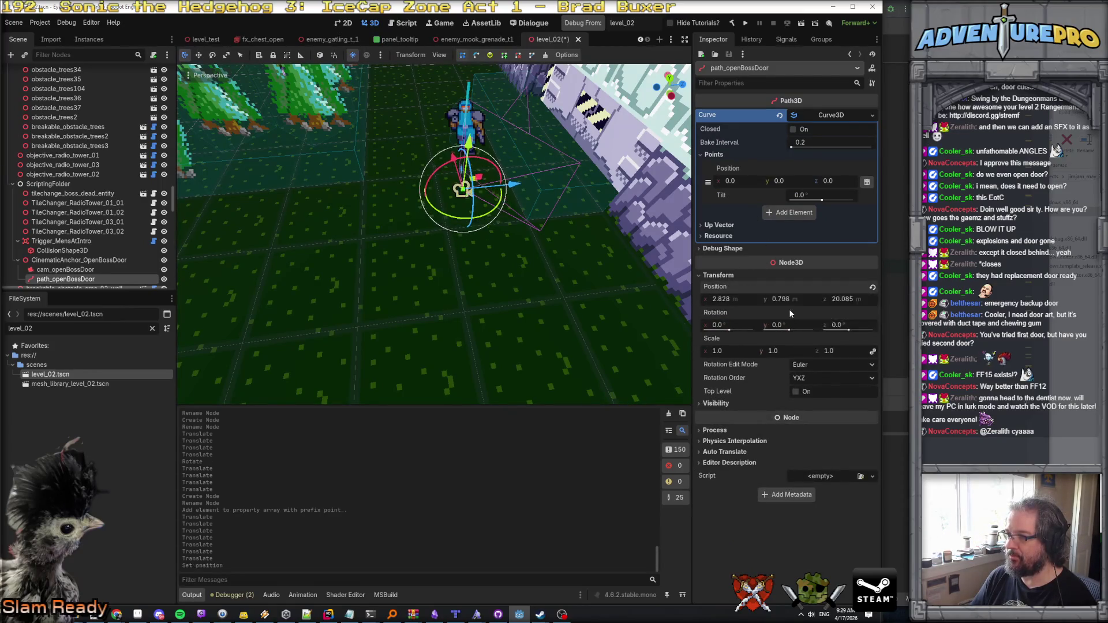
Step: Add a second curve point and set its X to 3.0
click(778, 214)
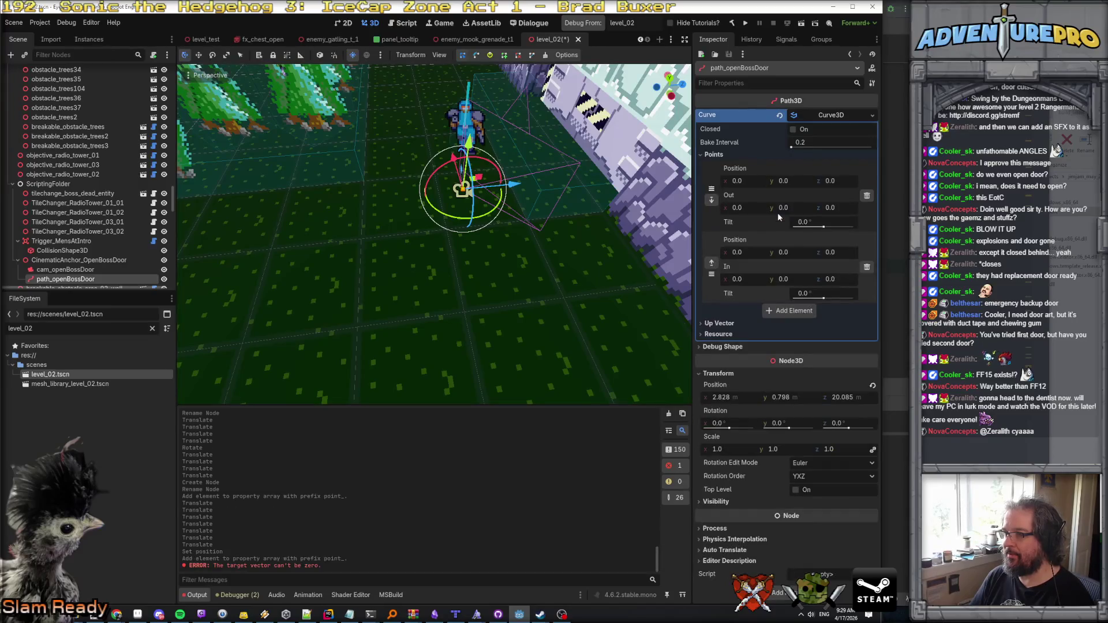
mouse_move(490, 266)
mouse_down()
mouse_move(554, 245)
mouse_move(548, 265)
mouse_move(610, 277)
mouse_up()
click(744, 252)
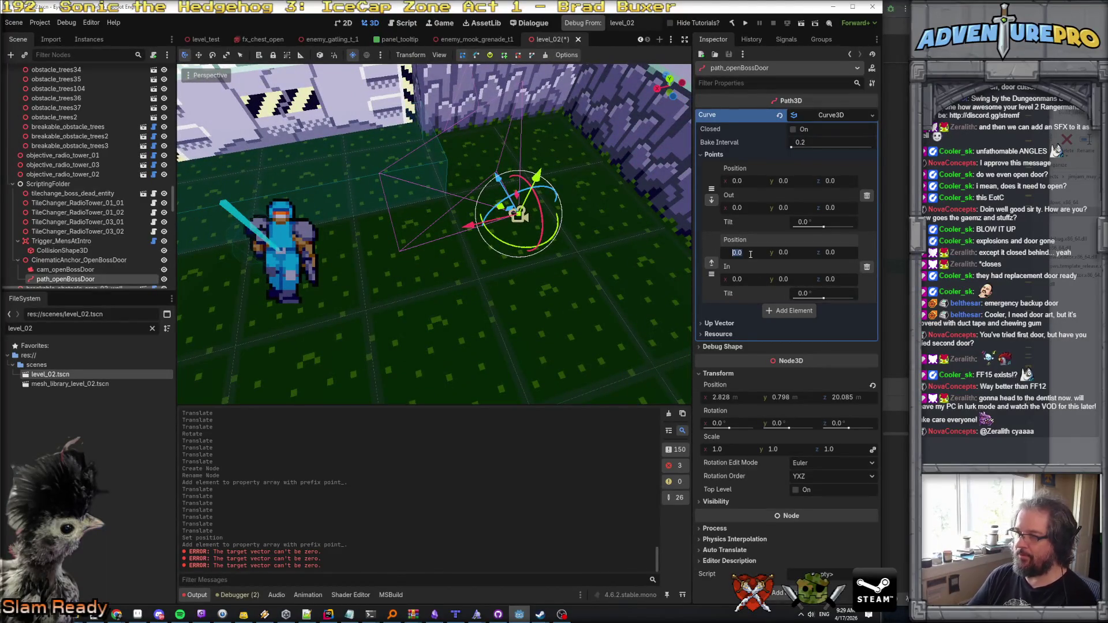
text(3)
key(Return)
drag(514, 258, 427, 269)
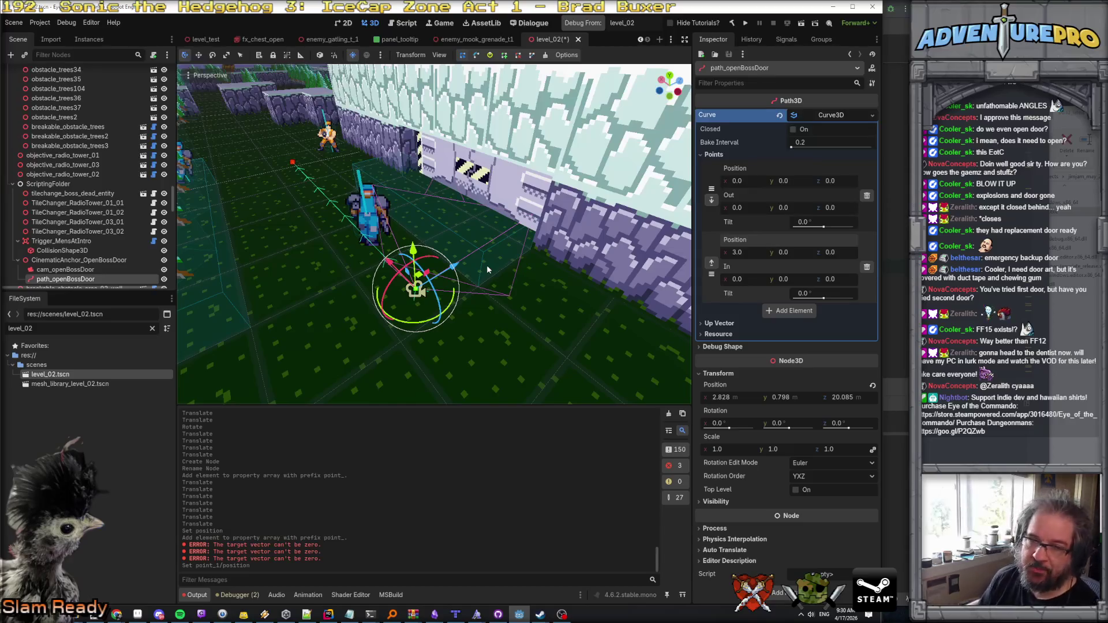
Step: Add a Node3D named lookat_bossDoor under CinematicAnchor_OpenBossDoor
click(102, 260)
right_click(102, 260)
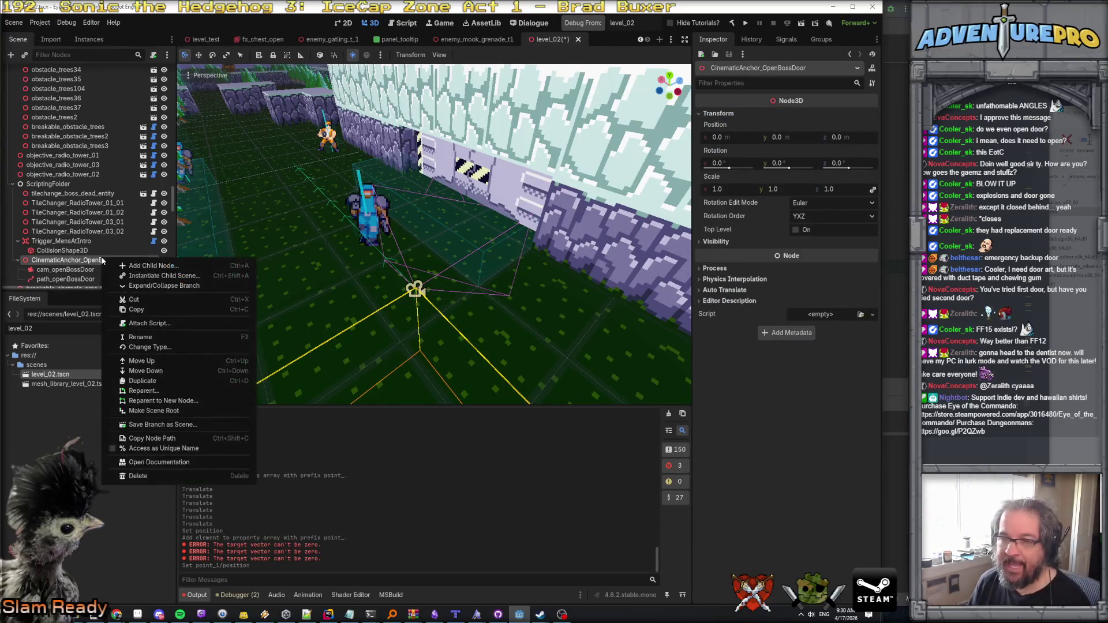
click(133, 269)
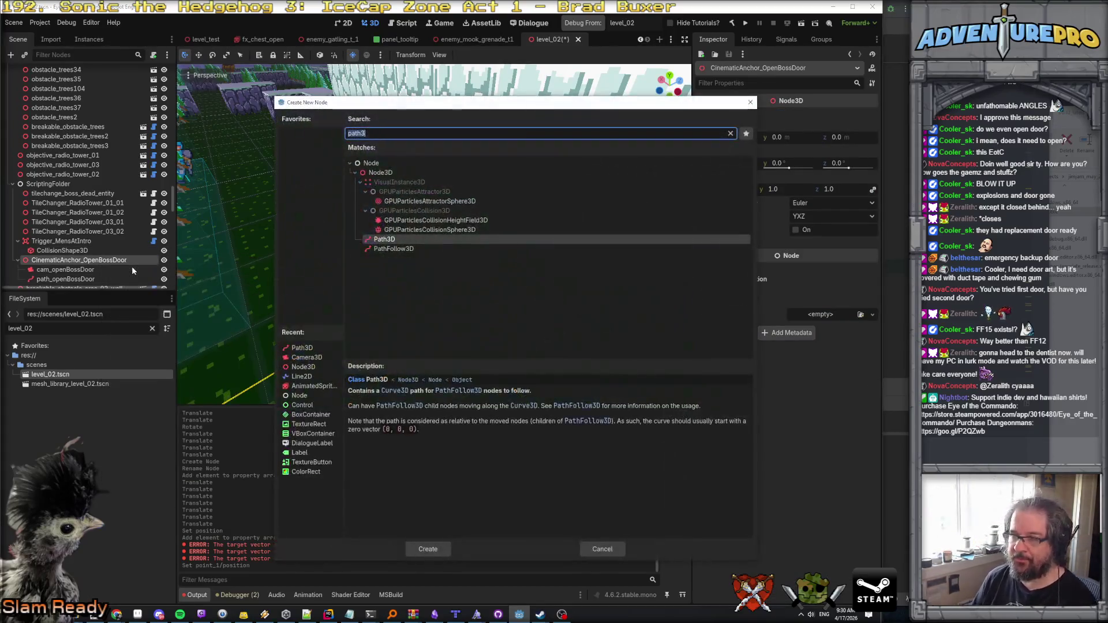
click(380, 173)
click(428, 549)
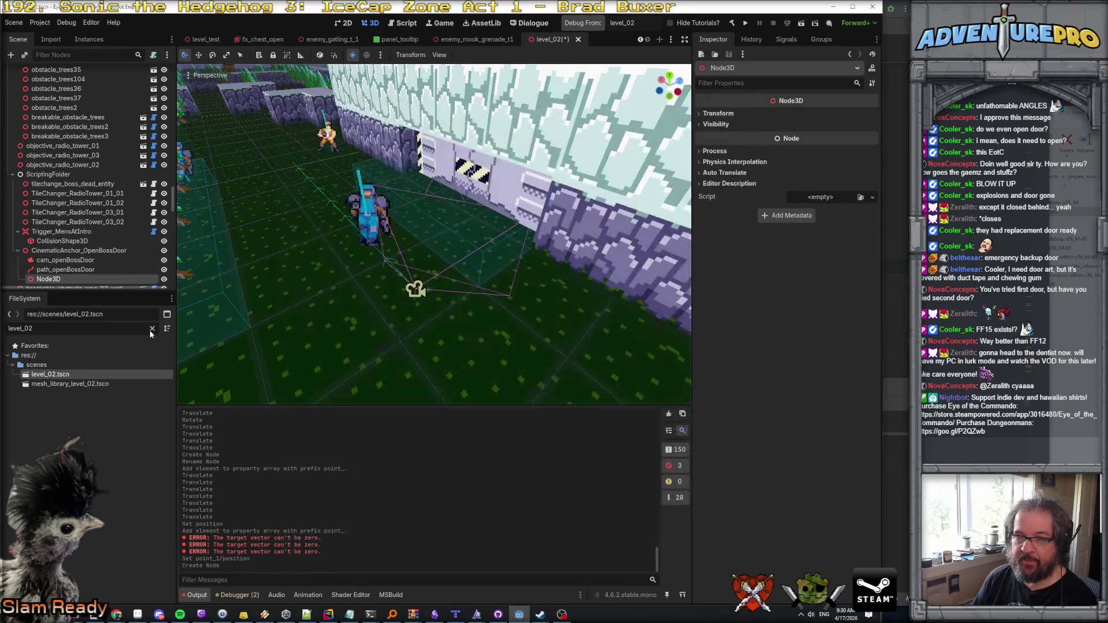
double_click(62, 280)
text(lookat_b)
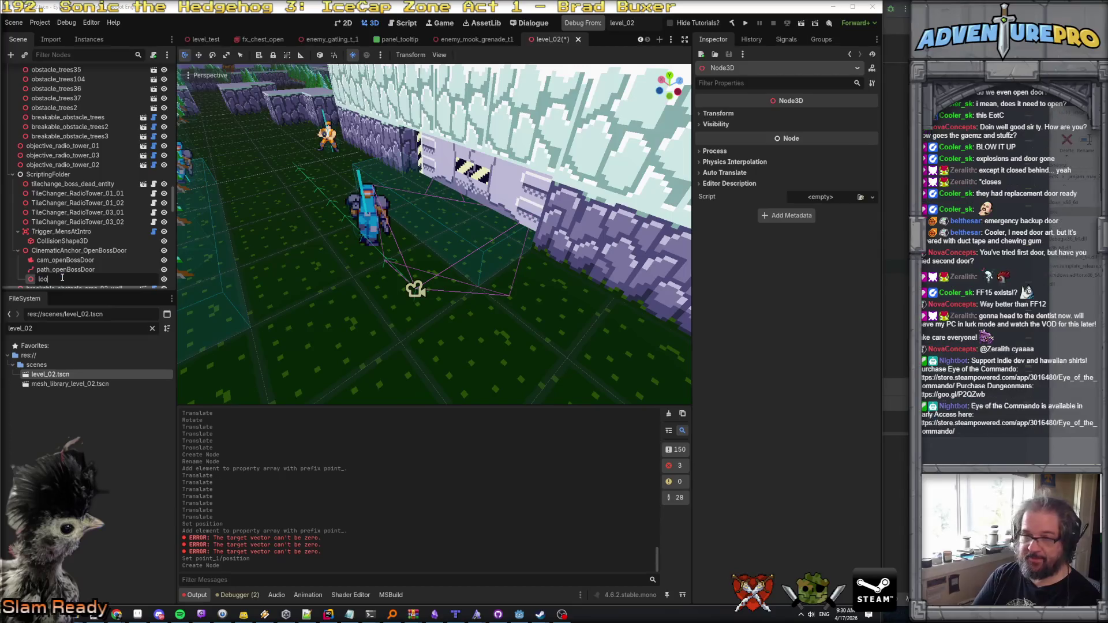
text(oss)
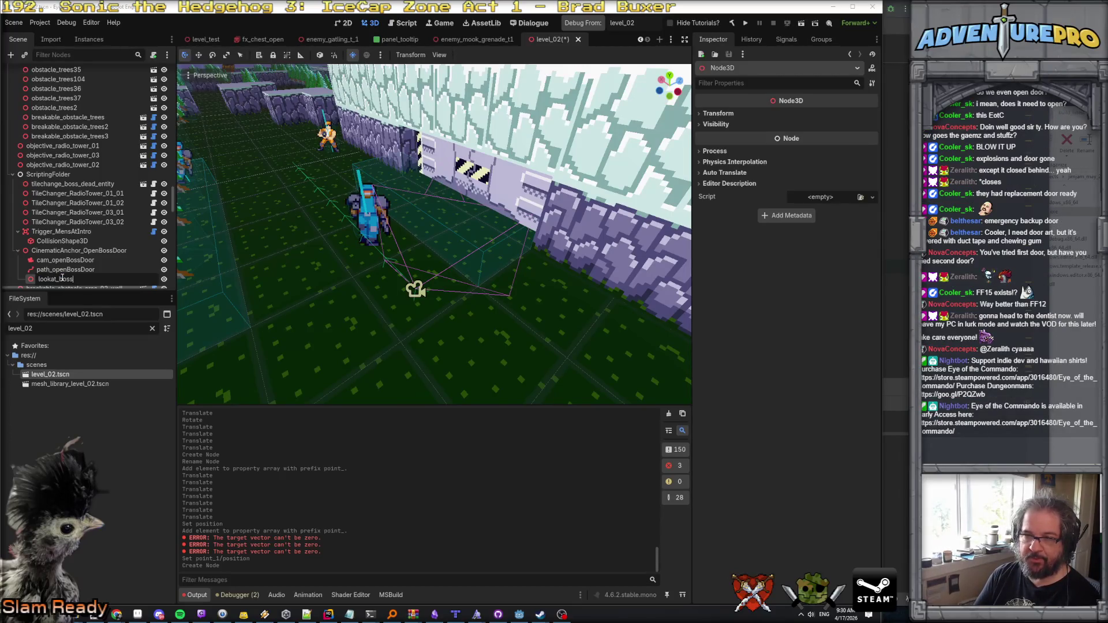
key(Return)
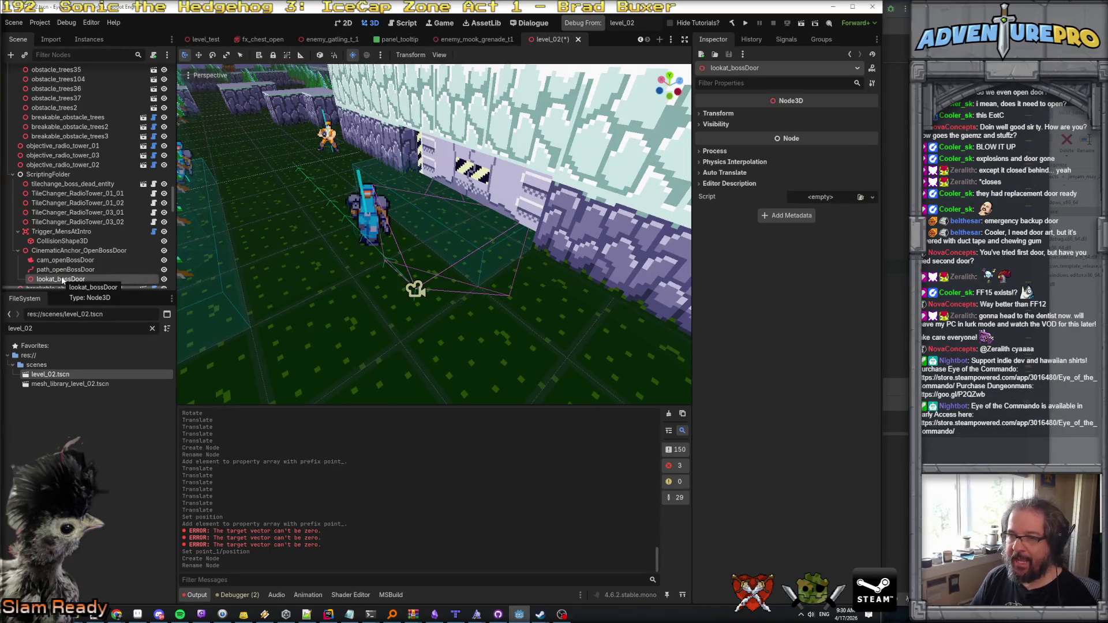
Step: Position lookat_bossDoor at the boss door, raising it along Y
key(f)
drag(437, 249, 403, 212)
key(f)
scroll(475, 259, down, 5)
key(f)
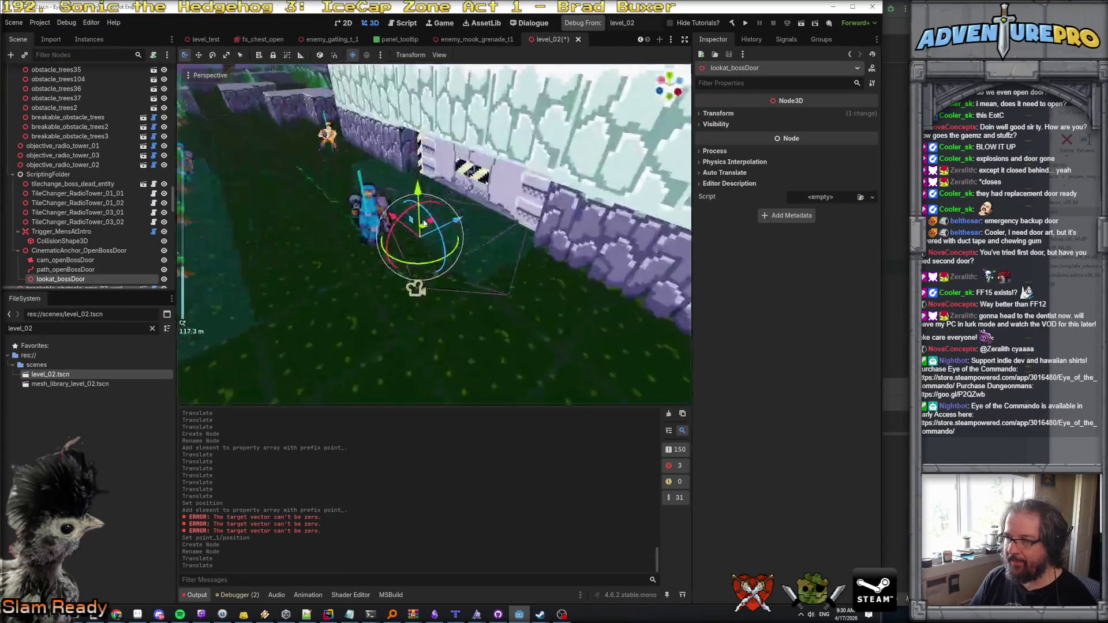
drag(482, 207, 494, 203)
scroll(491, 204, up, 5)
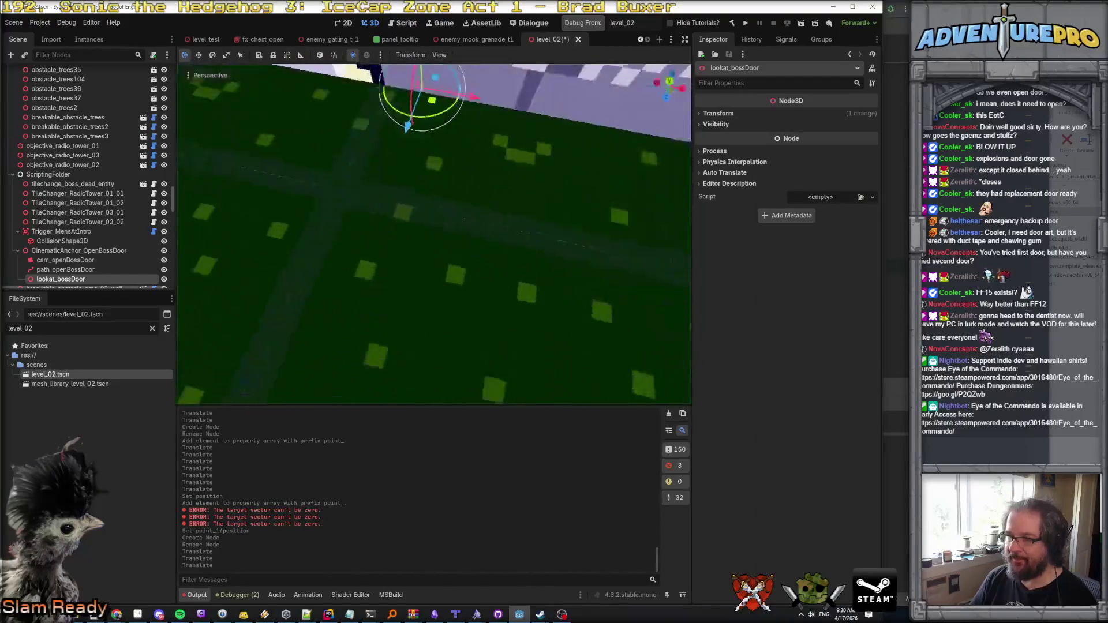
drag(470, 298, 533, 304)
drag(479, 248, 486, 143)
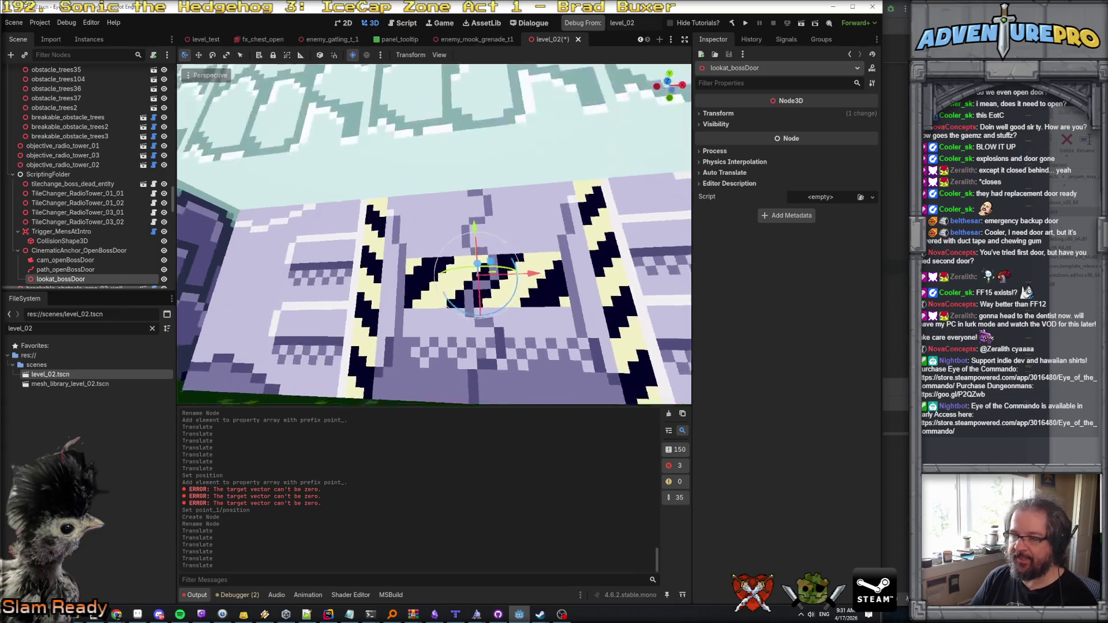
scroll(539, 234, down, 5)
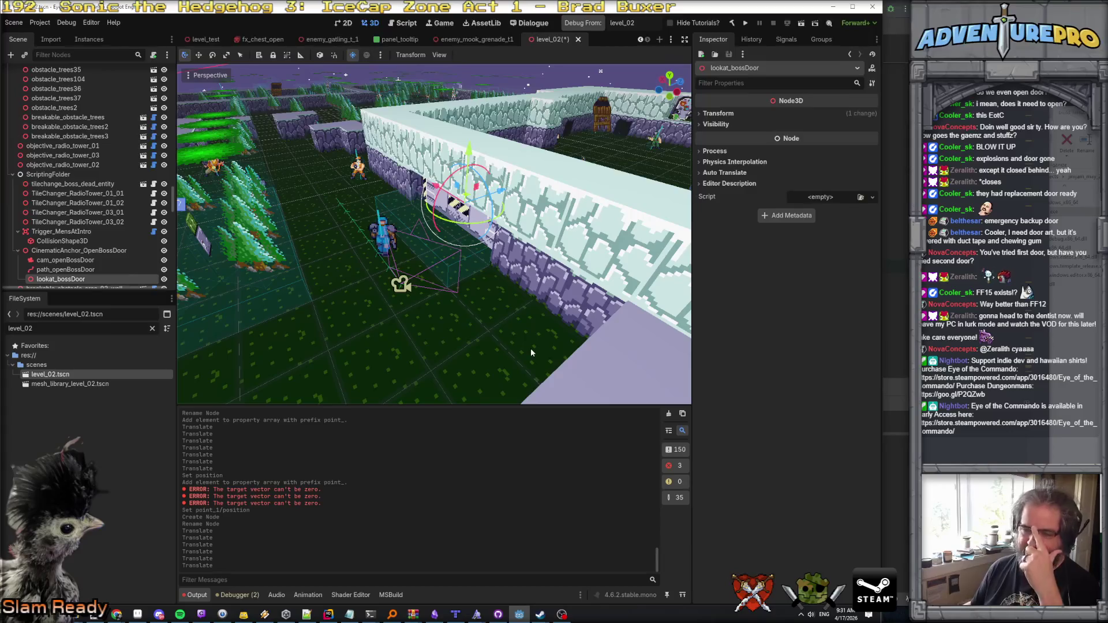
drag(104, 292, 104, 380)
Step: Add a PathFollow3D under CinematicAnchor_OpenBossDoor named follower_openBossDoor
click(79, 251)
right_click(79, 253)
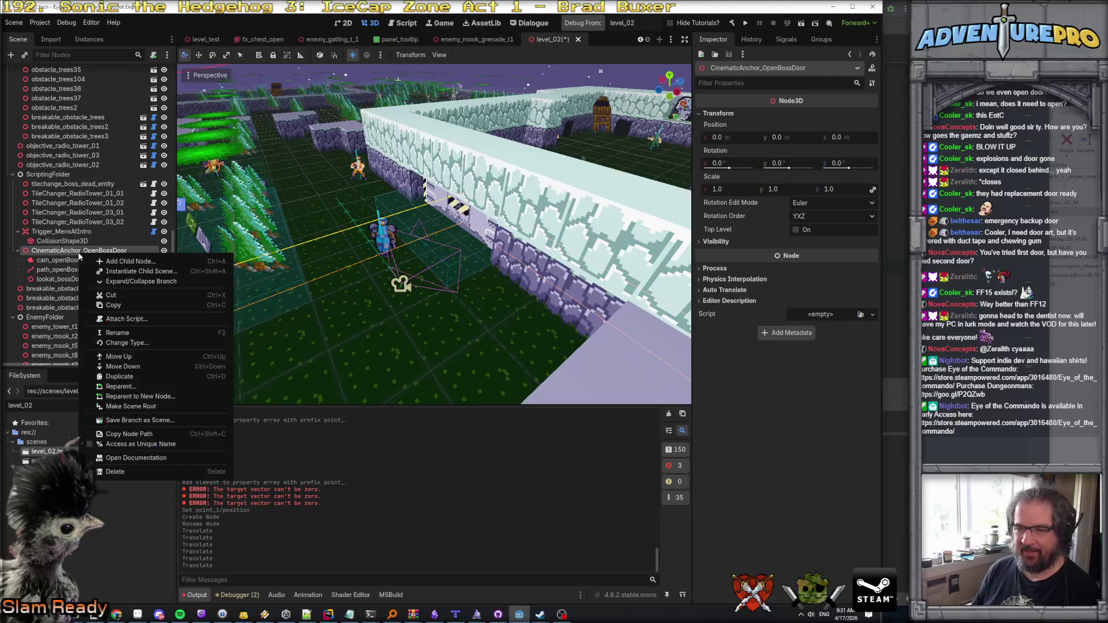
click(120, 261)
click(393, 249)
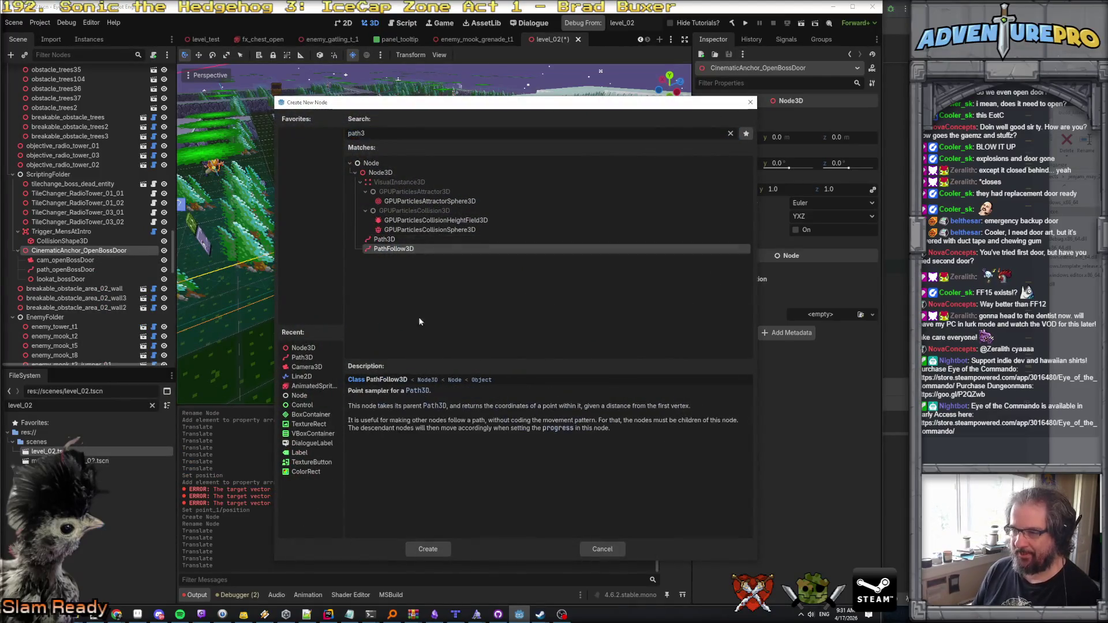
click(427, 549)
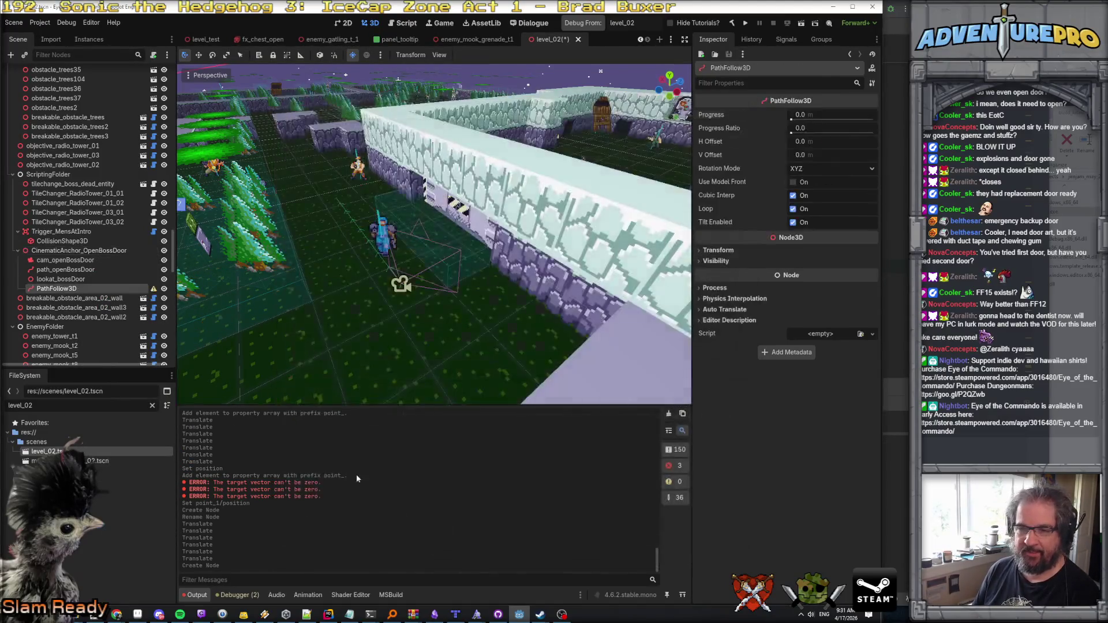
double_click(85, 288)
text(fo)
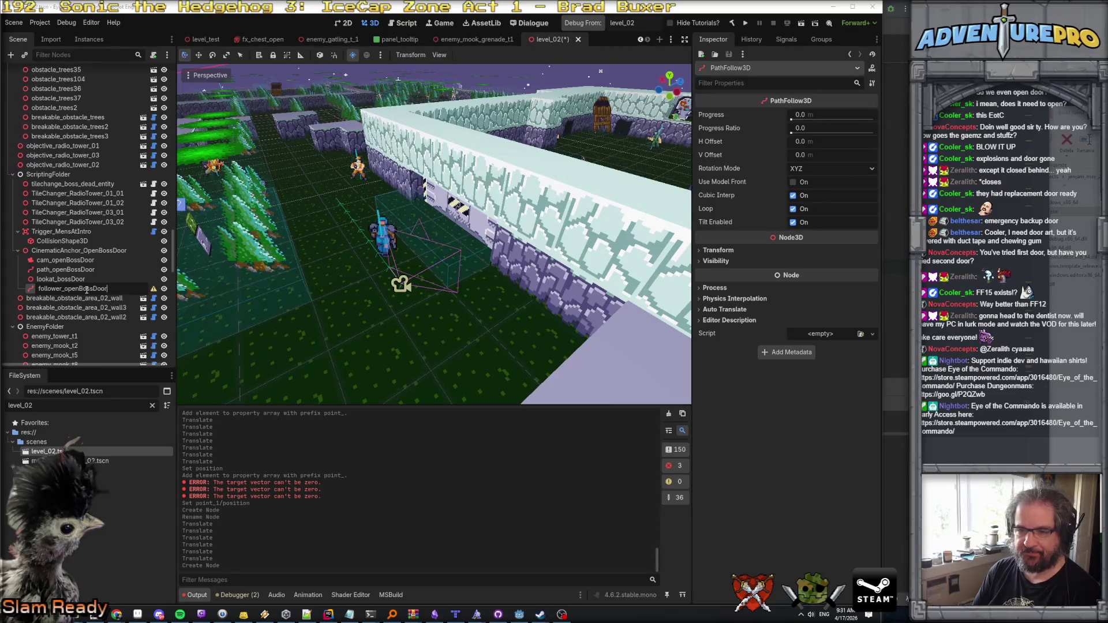
key(Return)
Step: Check the camera's position options, then reparent follower_openBossDoor under path_openBossDoor
click(72, 261)
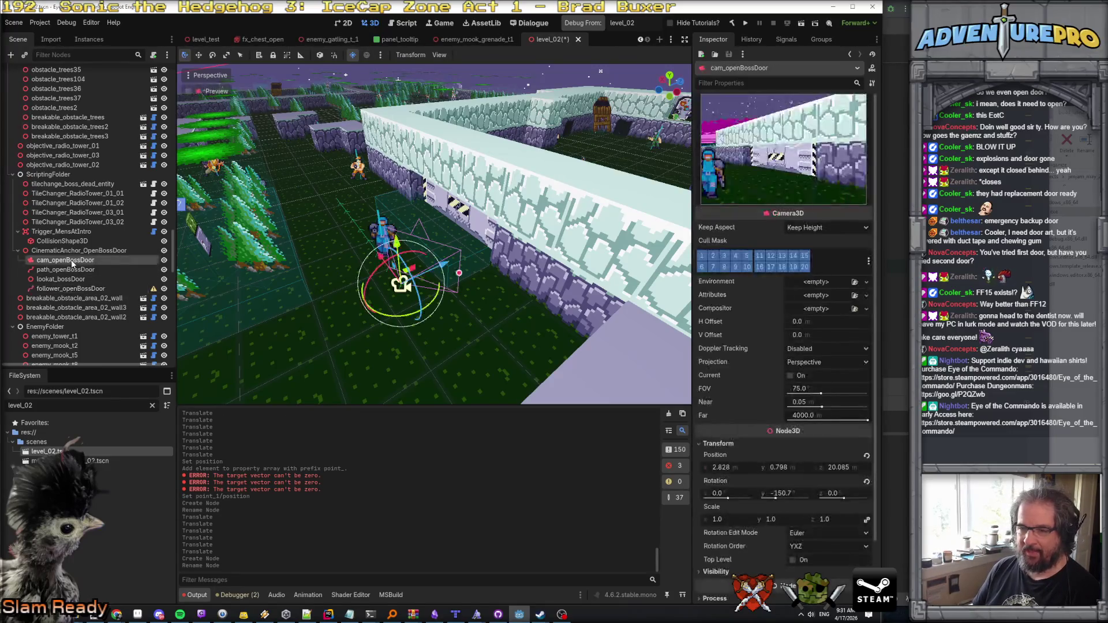
right_click(747, 452)
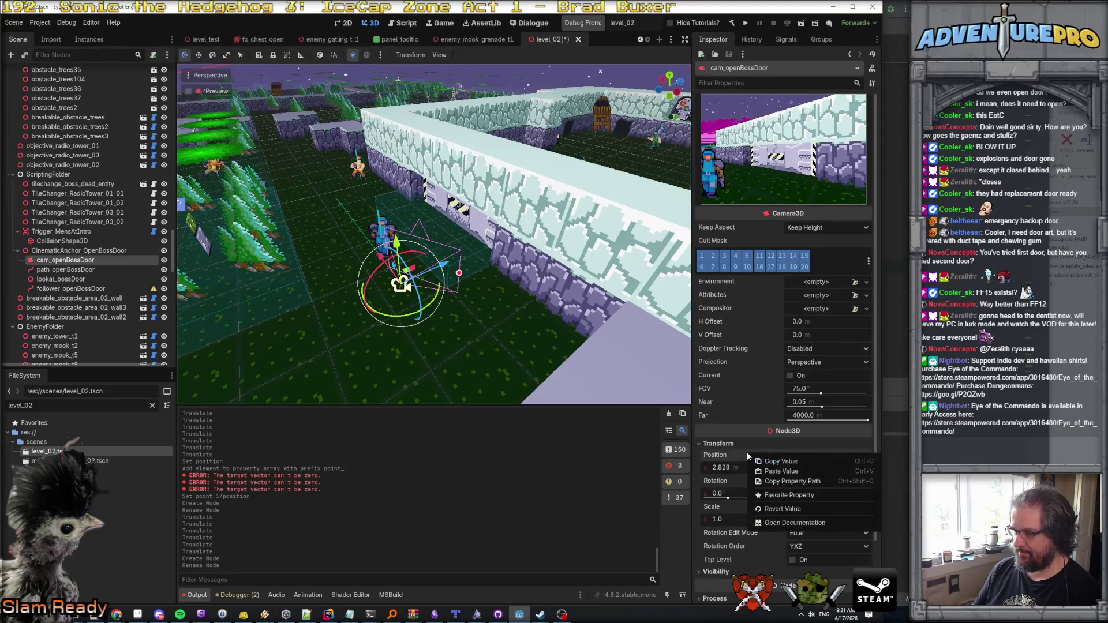
click(743, 442)
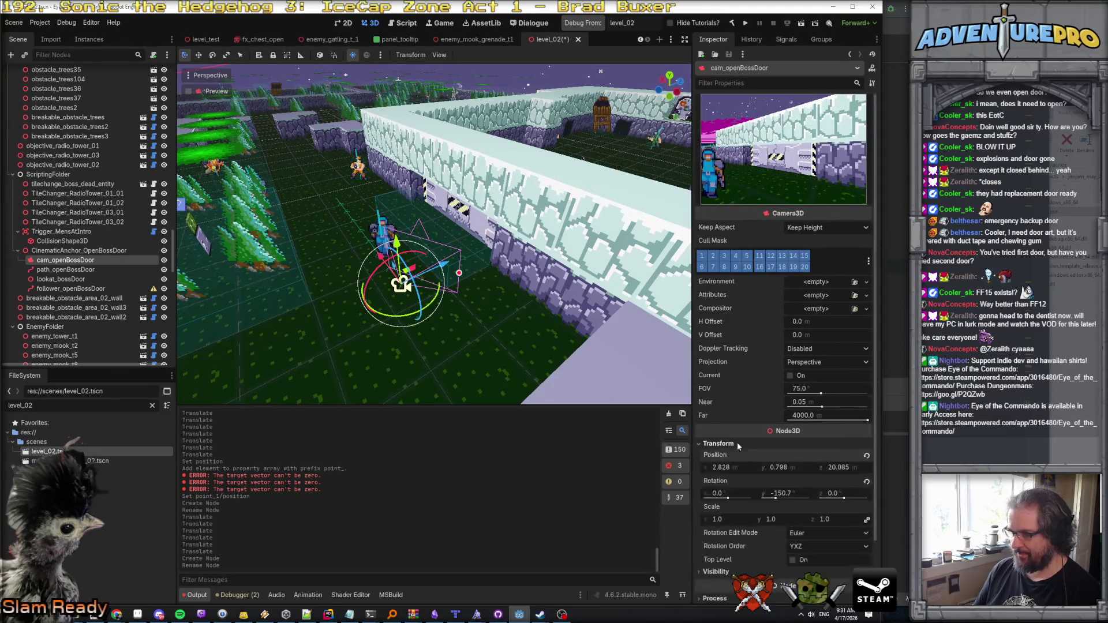
right_click(731, 460)
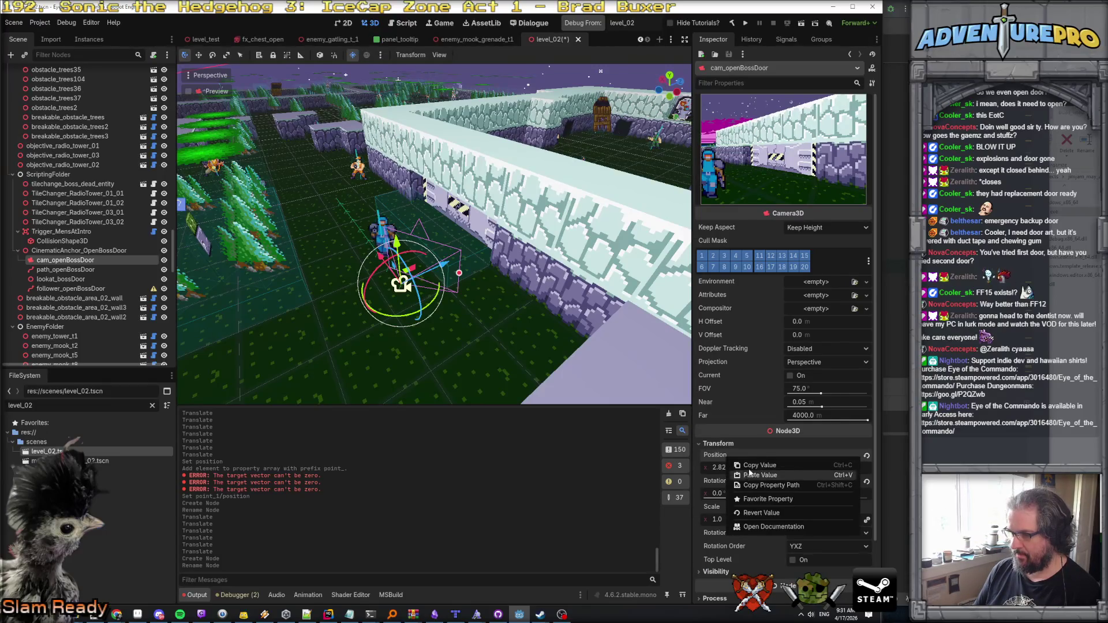
click(751, 465)
click(78, 289)
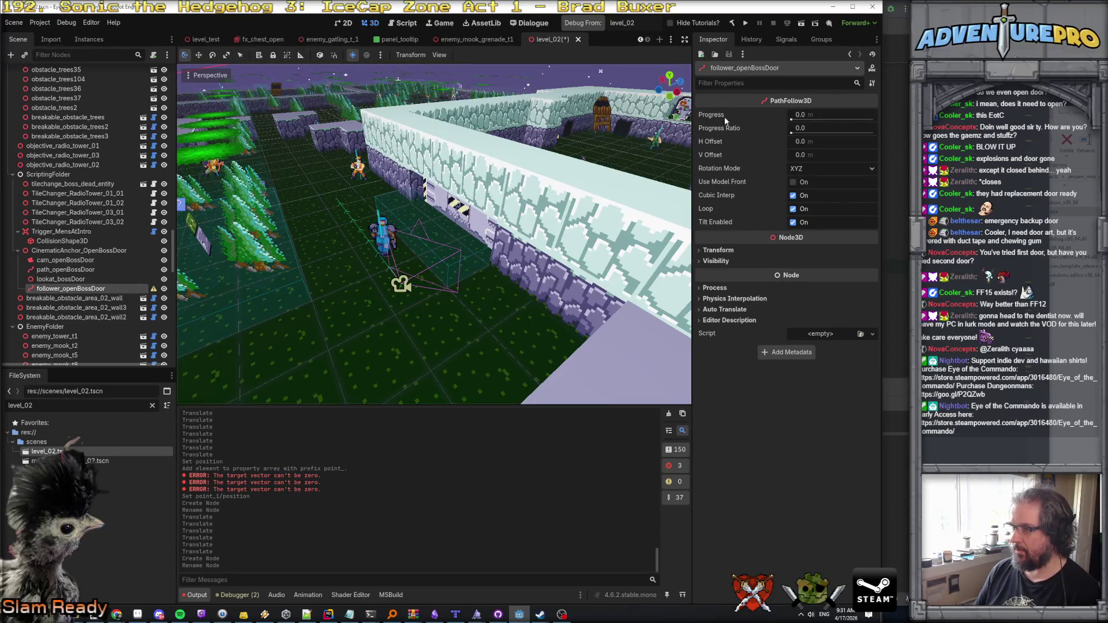
mouse_move(154, 289)
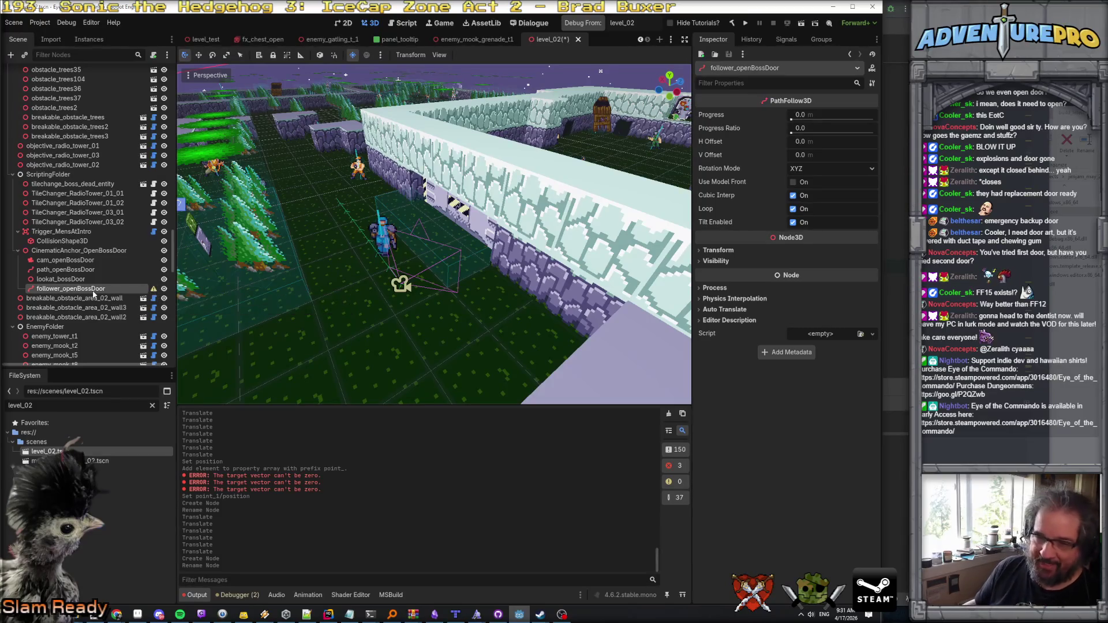
drag(91, 290, 90, 271)
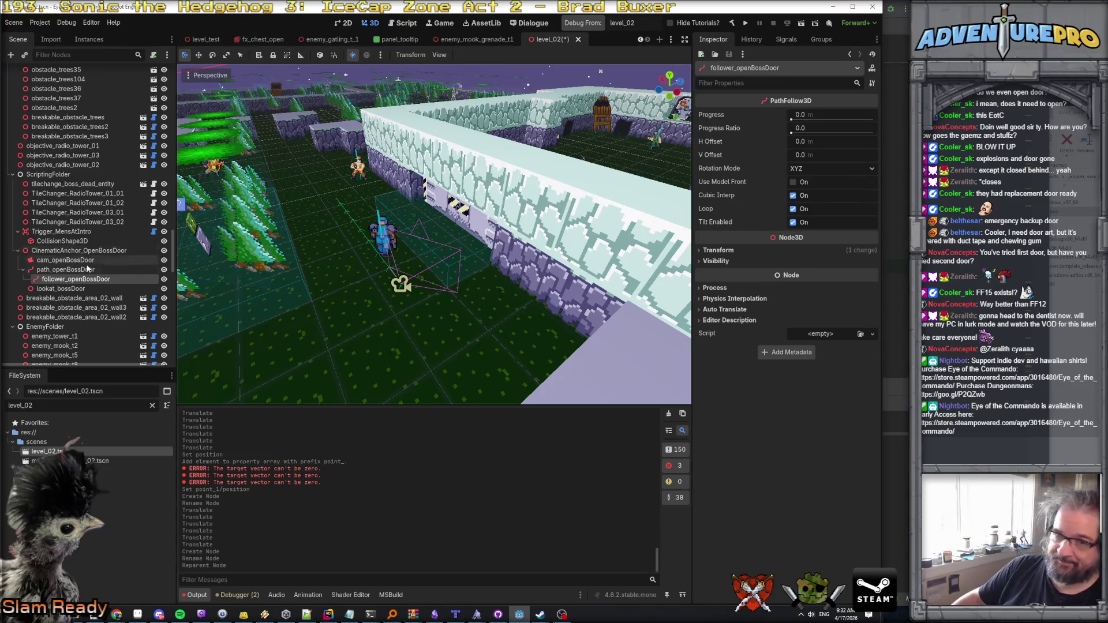
Step: Set follower_openBossDoor's position to 0, 0, 0
click(84, 270)
click(90, 279)
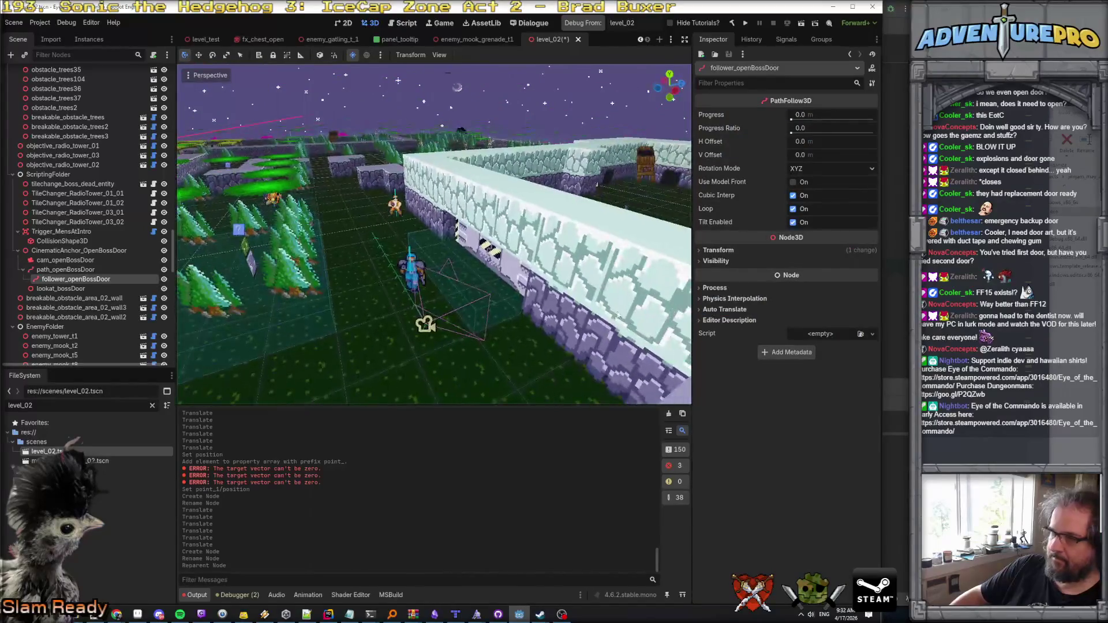
click(719, 250)
click(749, 272)
text(0)
key(Tab)
text(0)
key(Tab)
text(0)
key(Return)
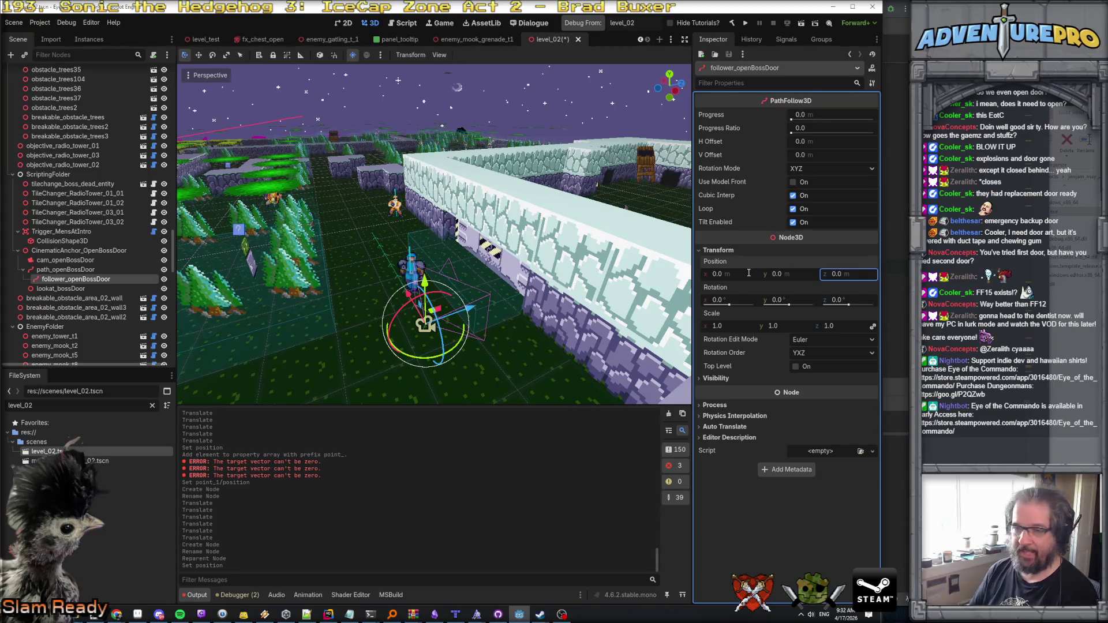
Step: Parent cam_openBossDoor under follower_openBossDoor
click(73, 260)
click(76, 280)
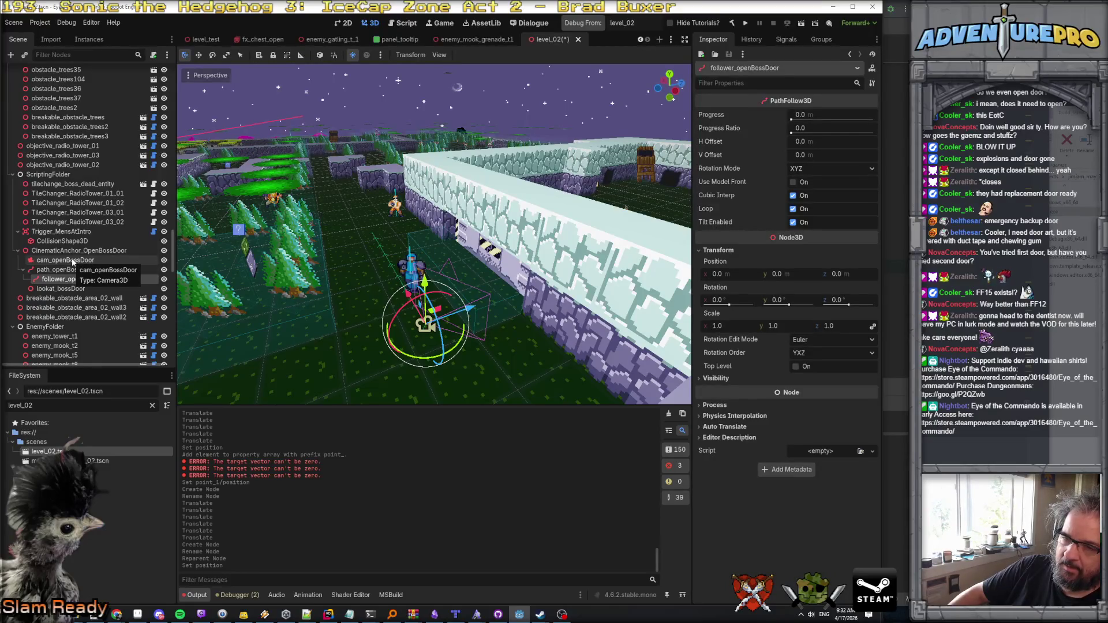
drag(74, 263, 77, 283)
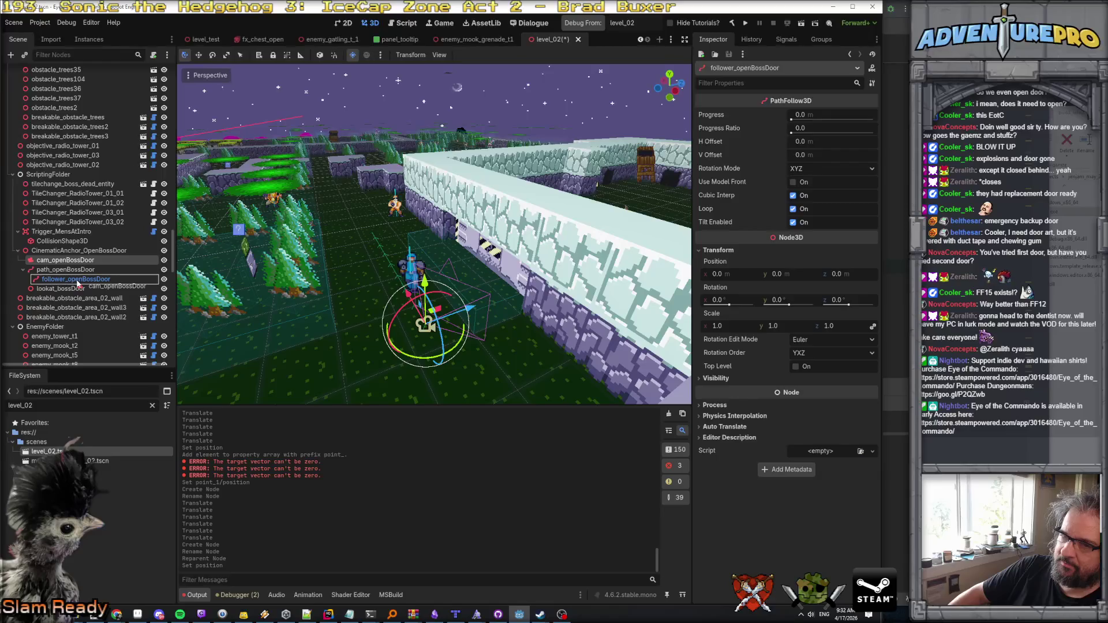
drag(77, 283, 78, 283)
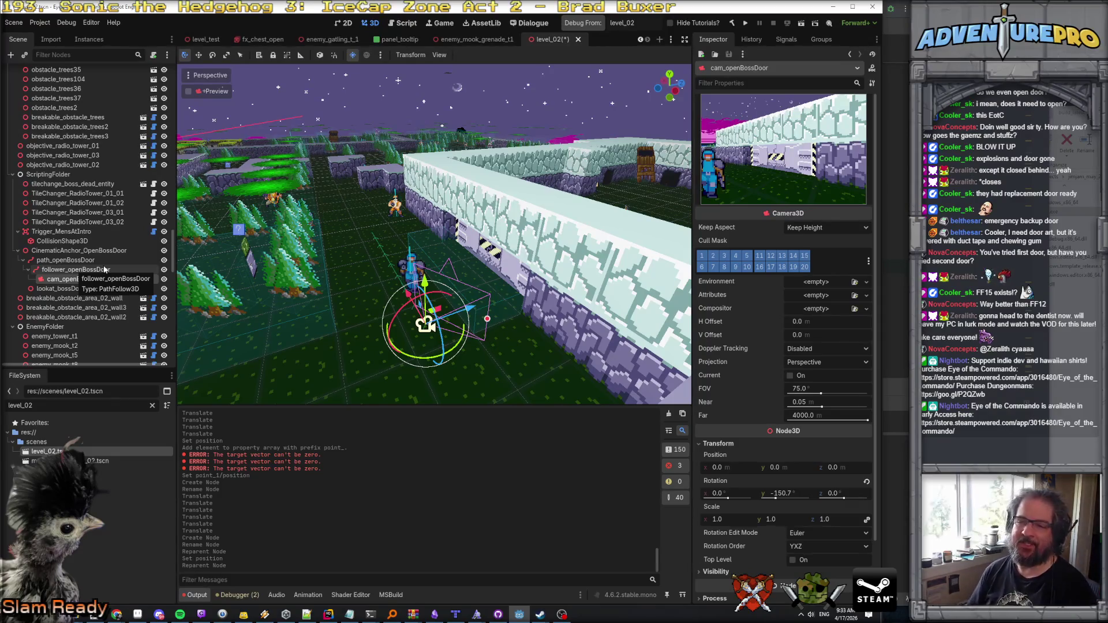
Step: Select CinematicAnchor_OpenBossDoor in the Scene dock and open its context menu
click(93, 252)
right_click(93, 256)
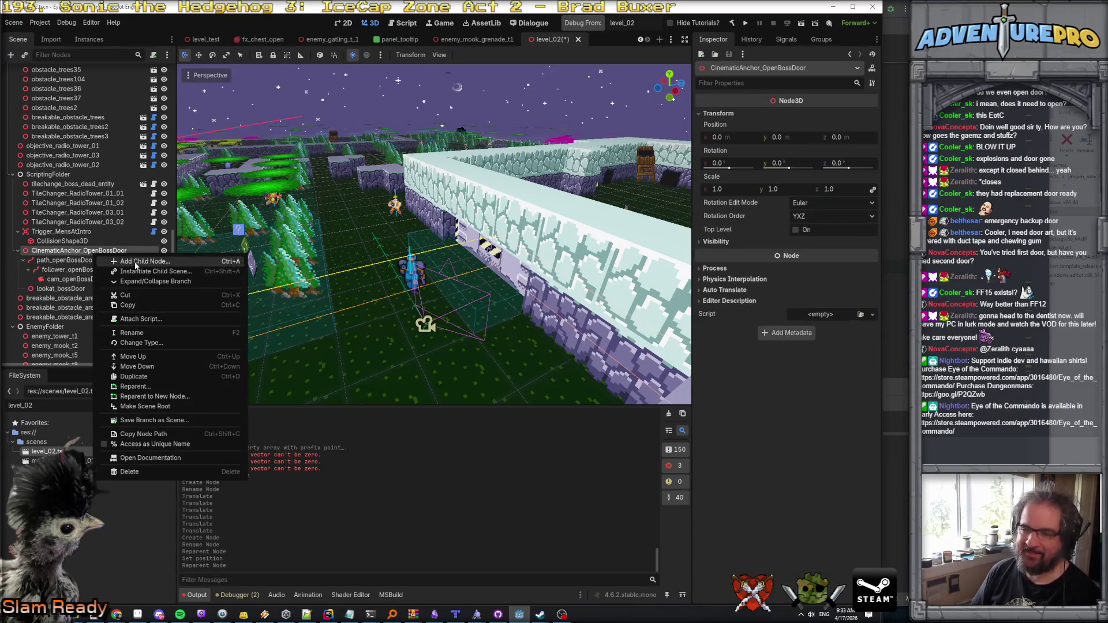
Step: Add an AnimationPlayer under the anchor named CinematicAnim_OpenBossDoor
click(134, 261)
text(anima)
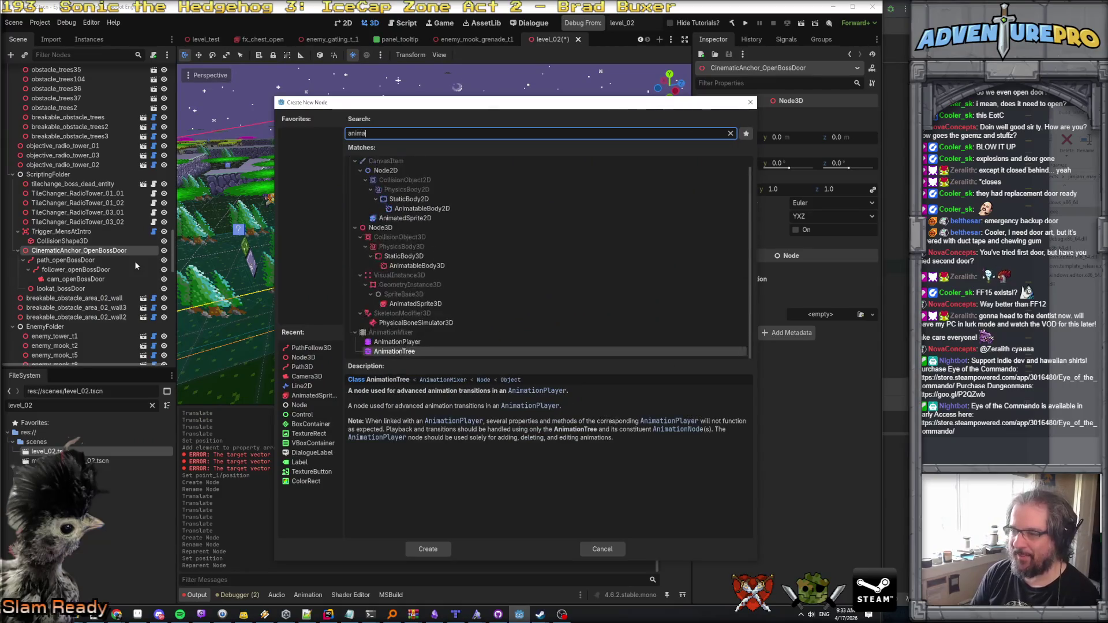
key(Up)
key(Return)
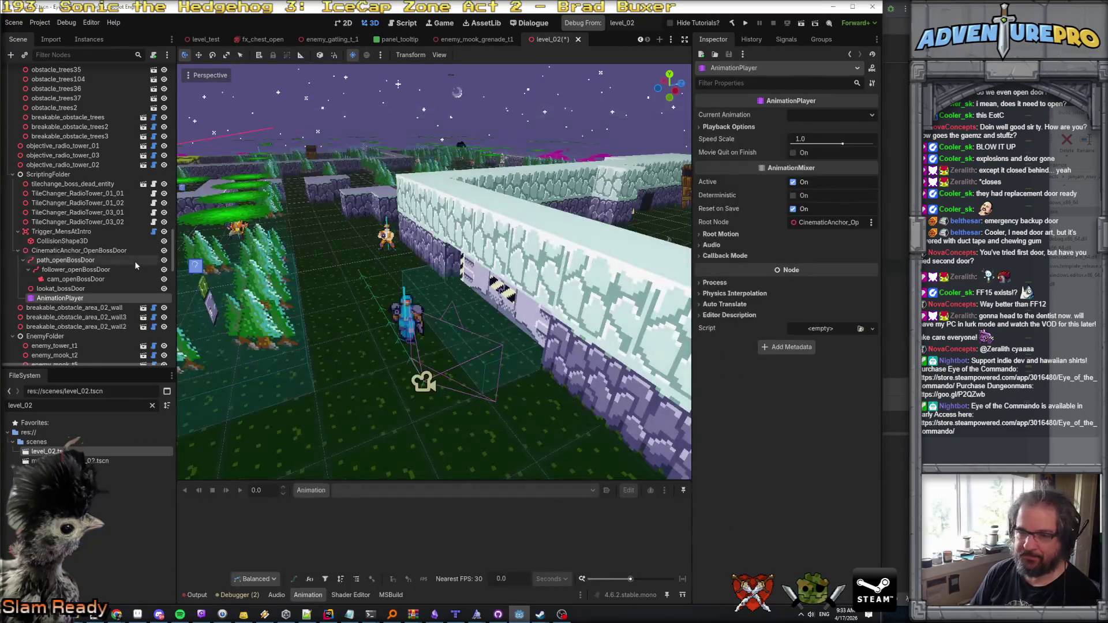
double_click(61, 297)
text(CinematicAnim_OpenBossD)
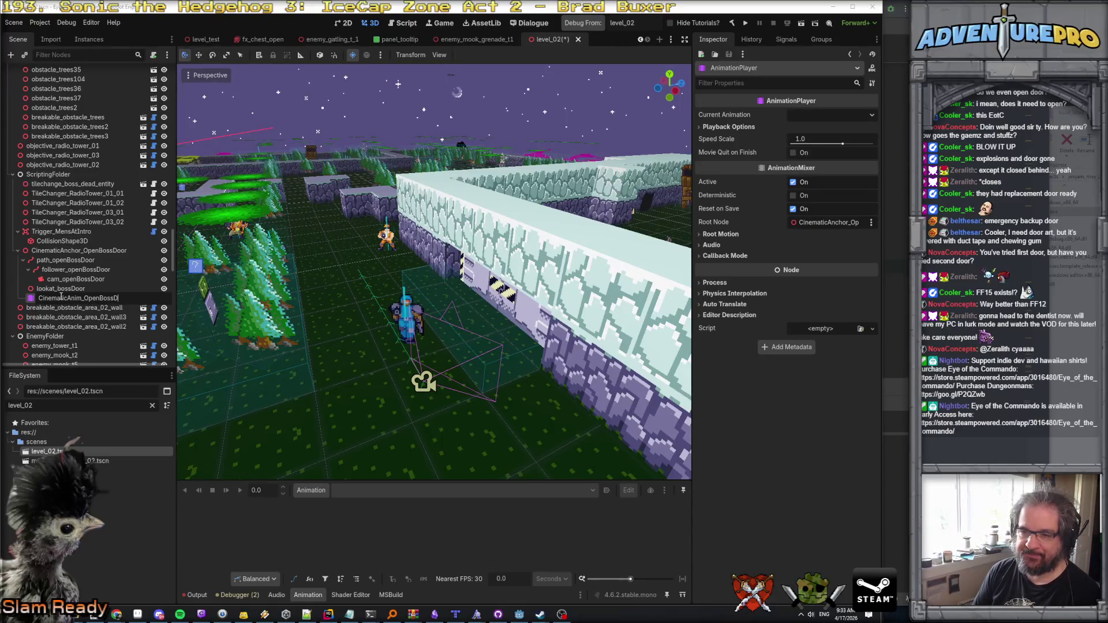
text(oor)
key(Return)
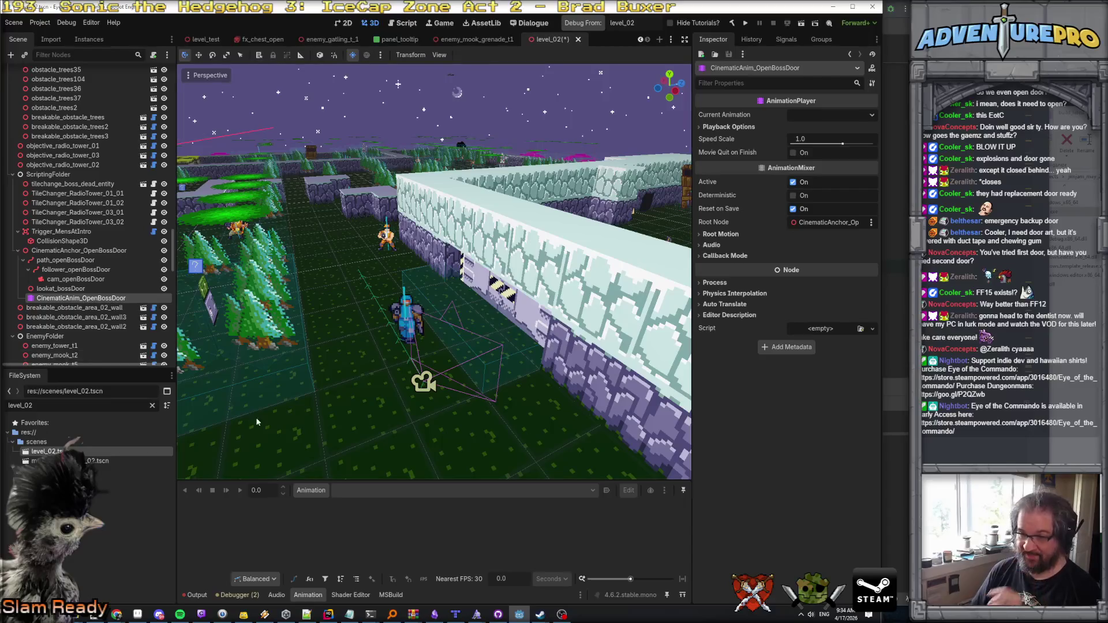
Step: Enlarge the Animation panel and create a new empty animation named open_door
drag(313, 481, 313, 409)
click(311, 417)
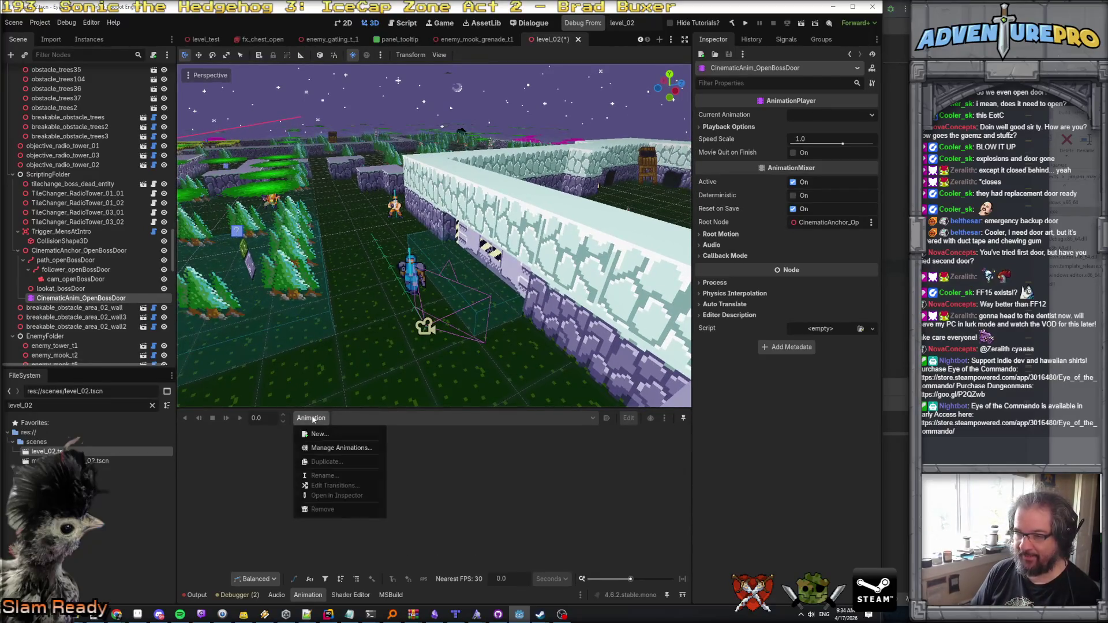
click(317, 434)
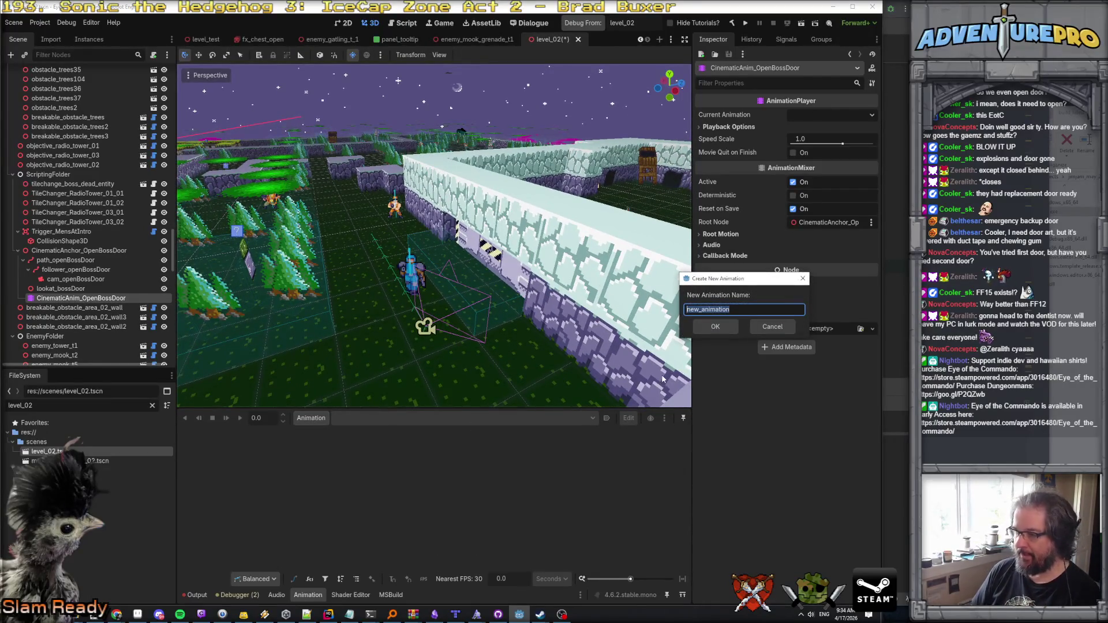
text(play)
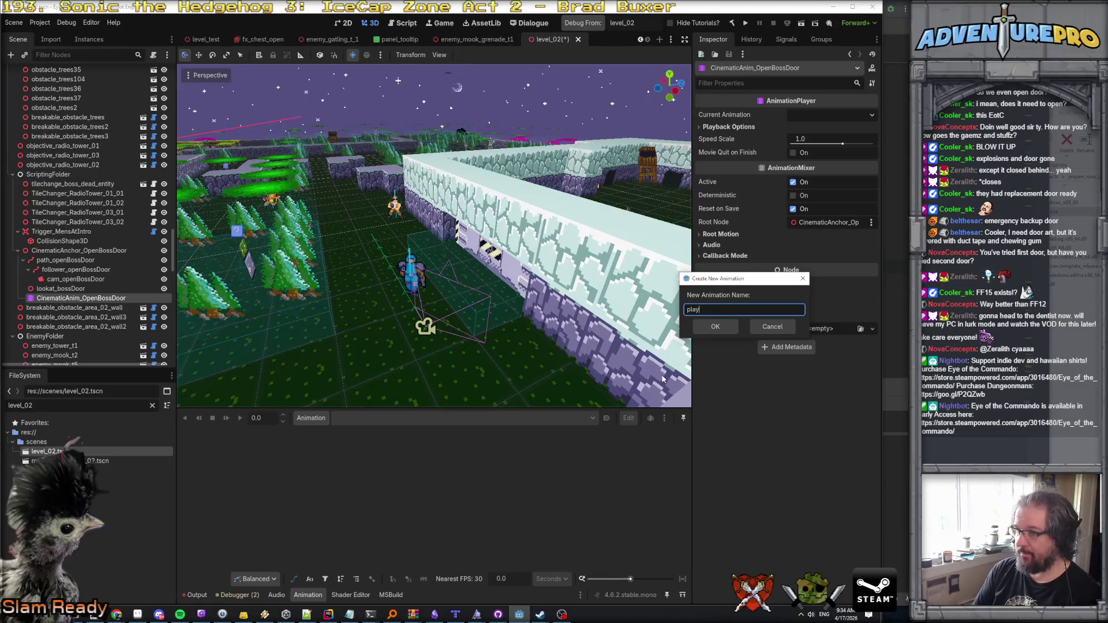
text(open_door)
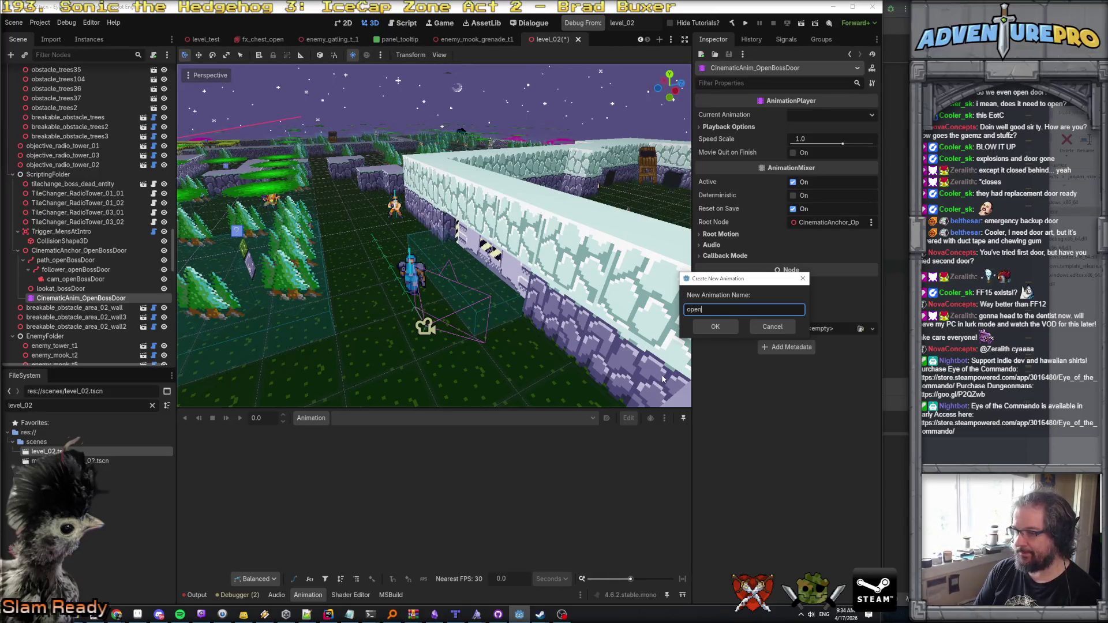
key(Return)
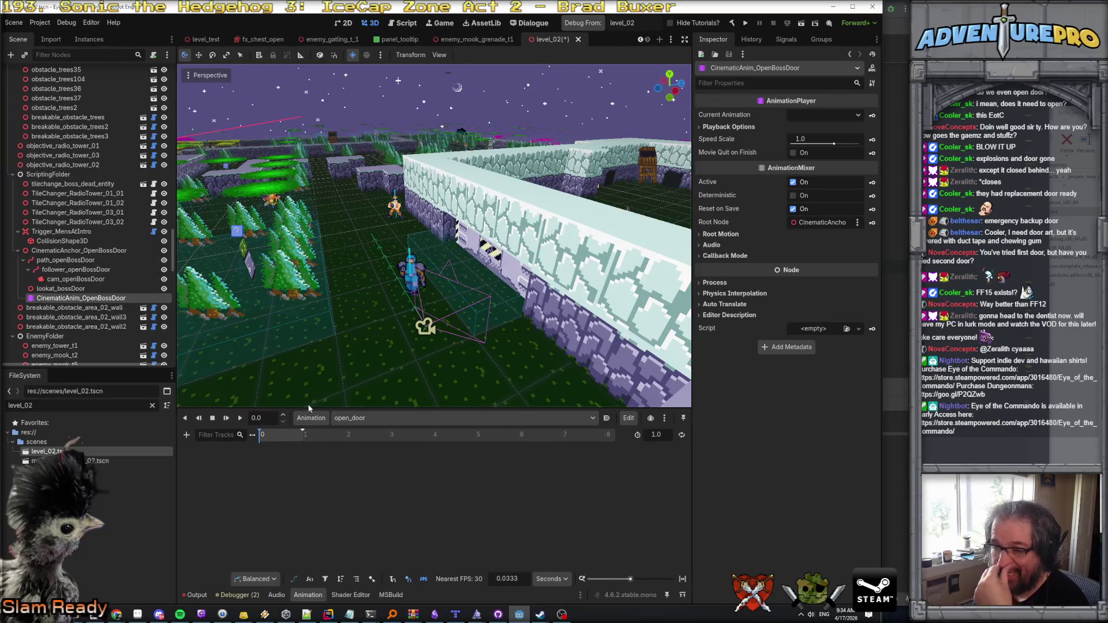
click(186, 435)
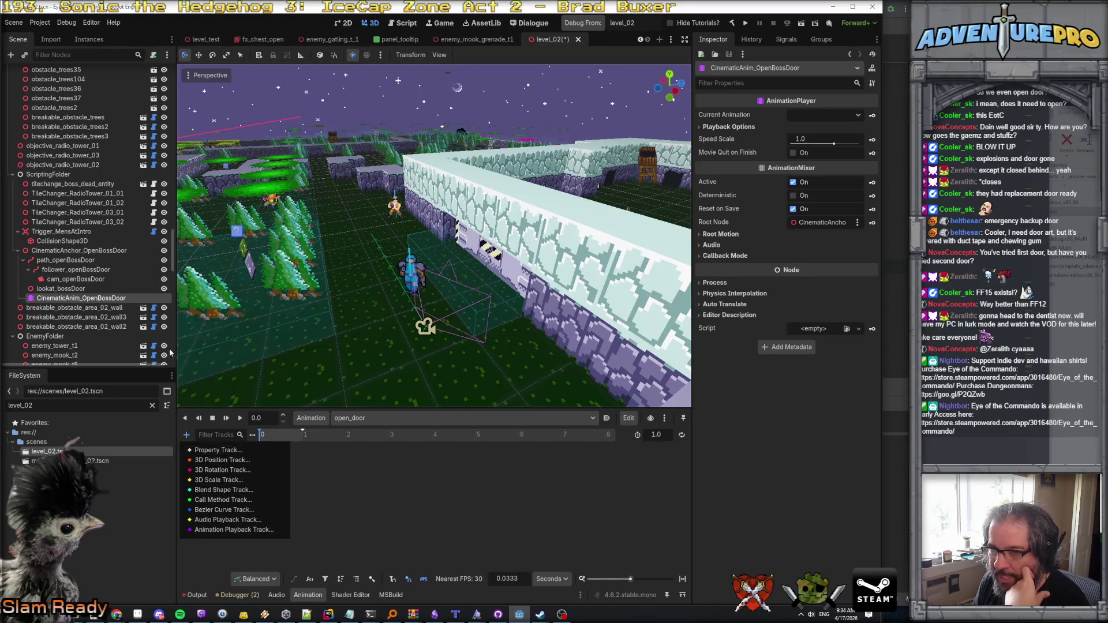
Step: Turn off Loop on follower_openBossDoor's PathFollow3D settings
click(78, 274)
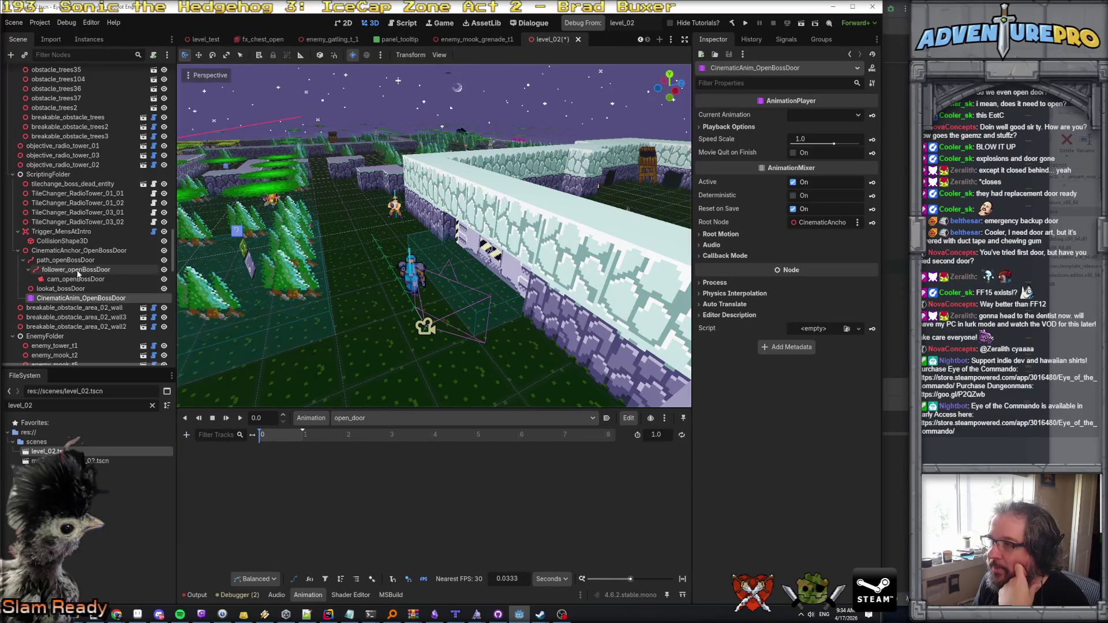
click(78, 271)
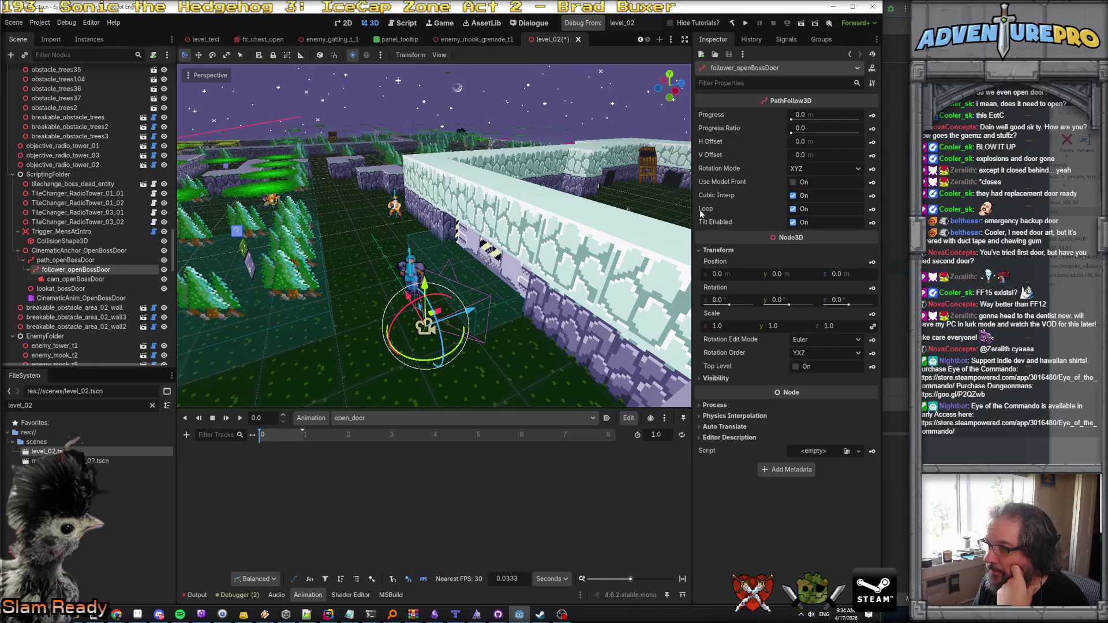
mouse_move(701, 214)
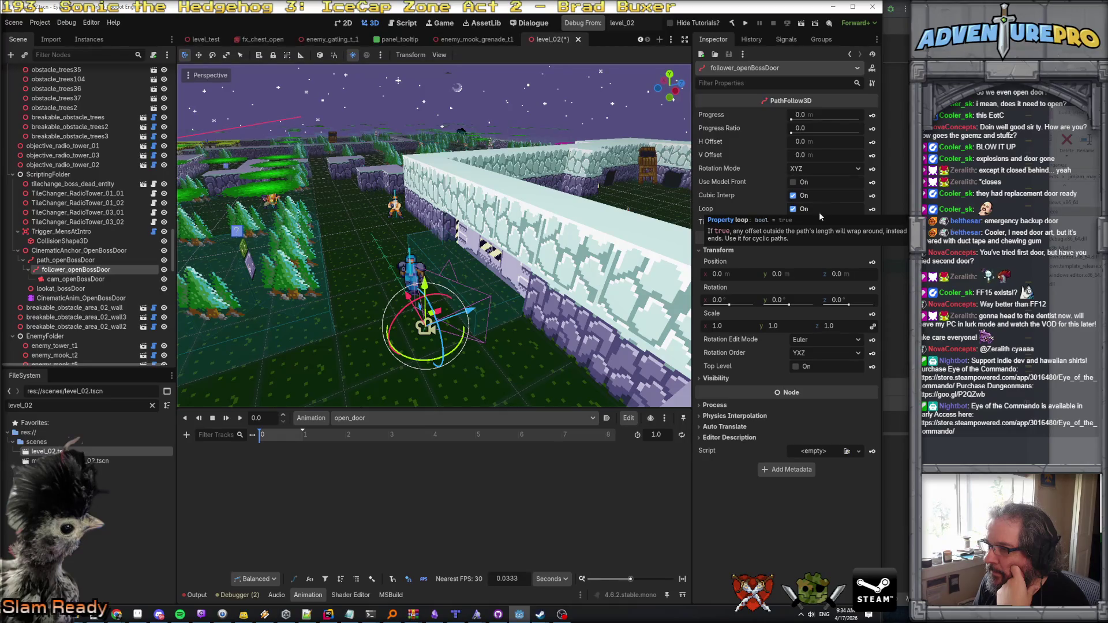
click(793, 208)
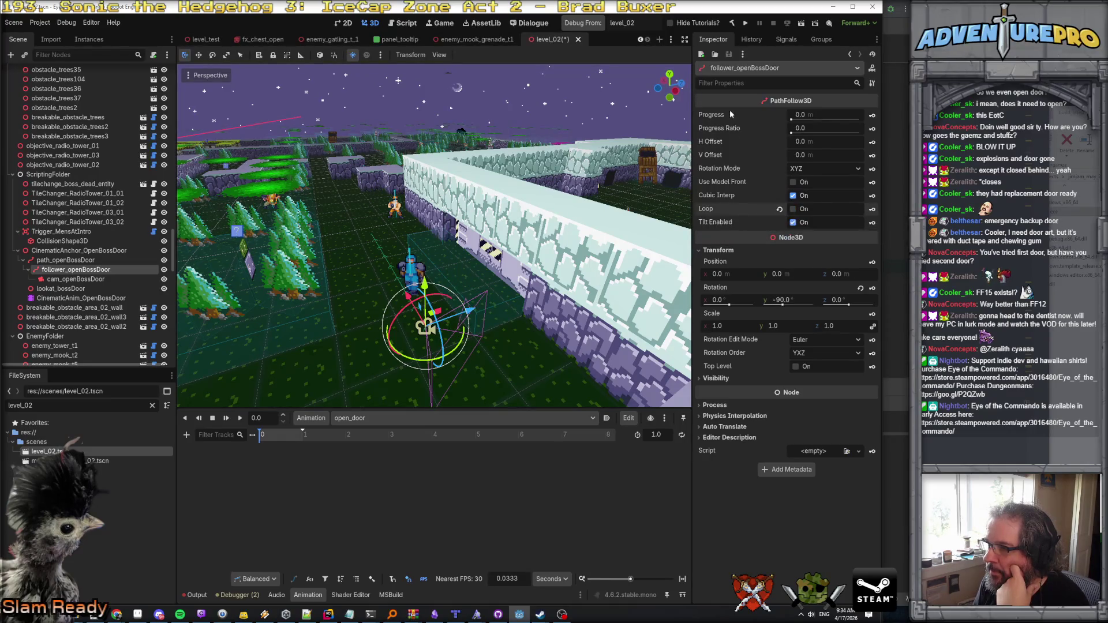
mouse_move(726, 112)
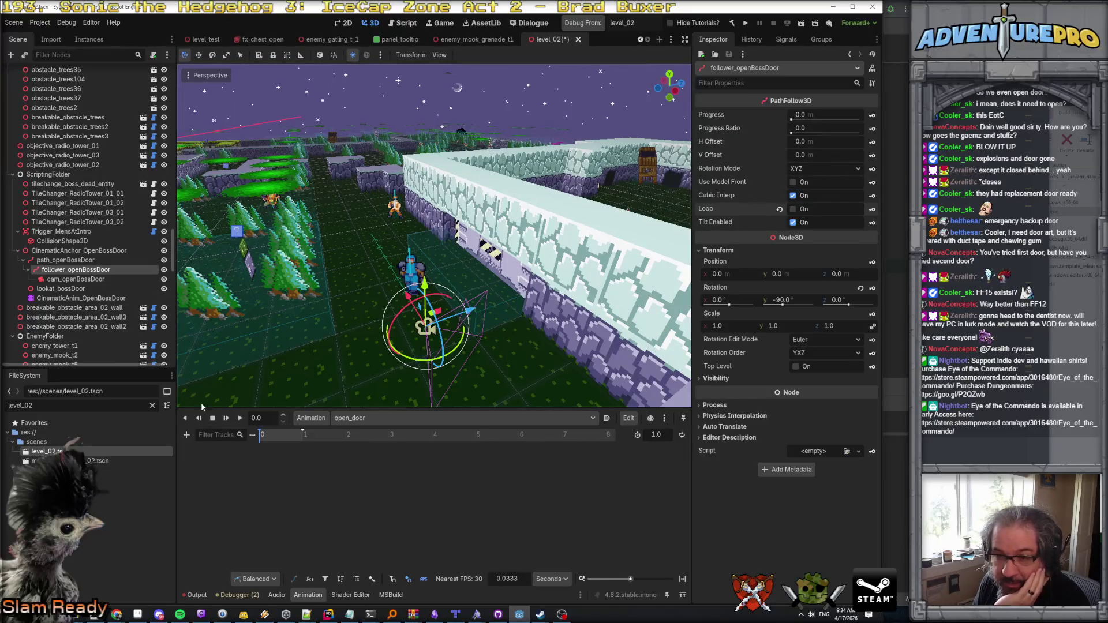
Step: Add a property track animating follower_openBossDoor's progress_ratio in open_door
click(186, 434)
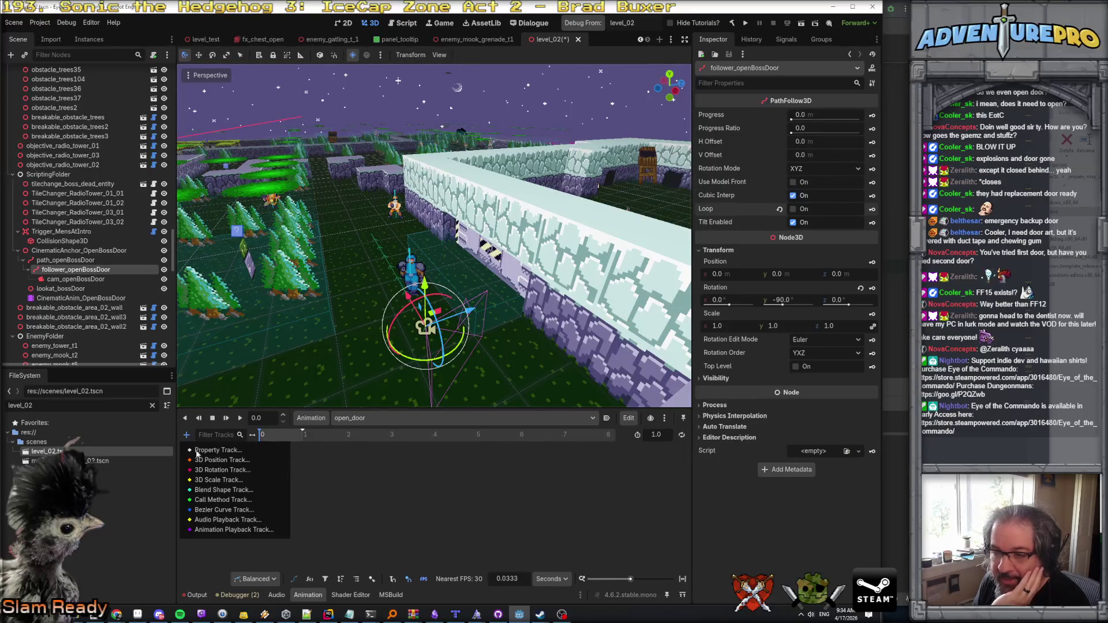
click(213, 449)
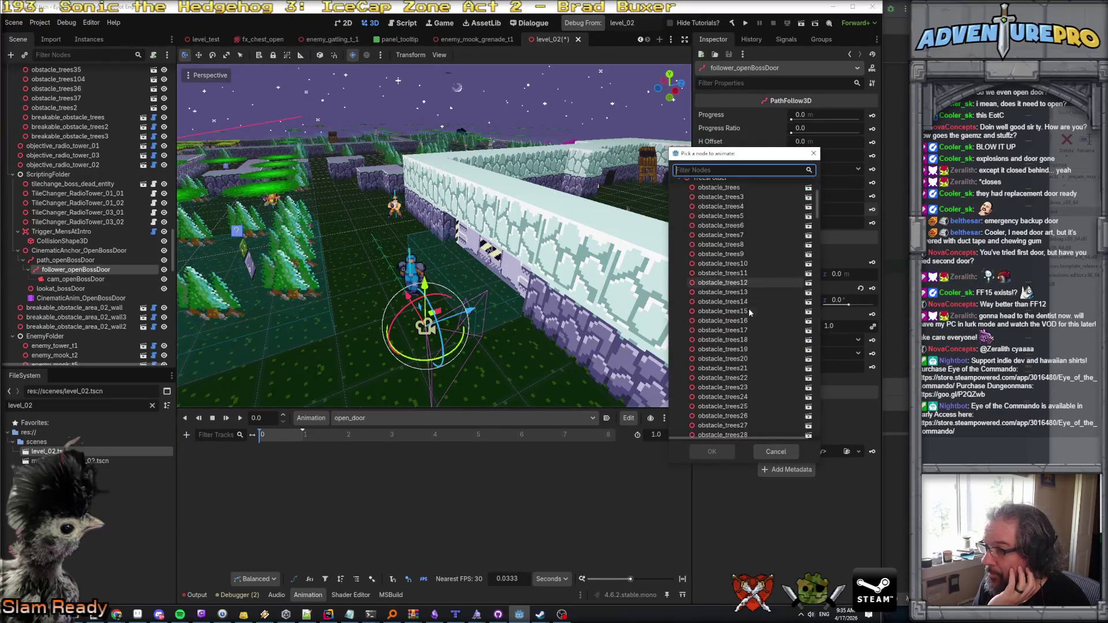
text(followe)
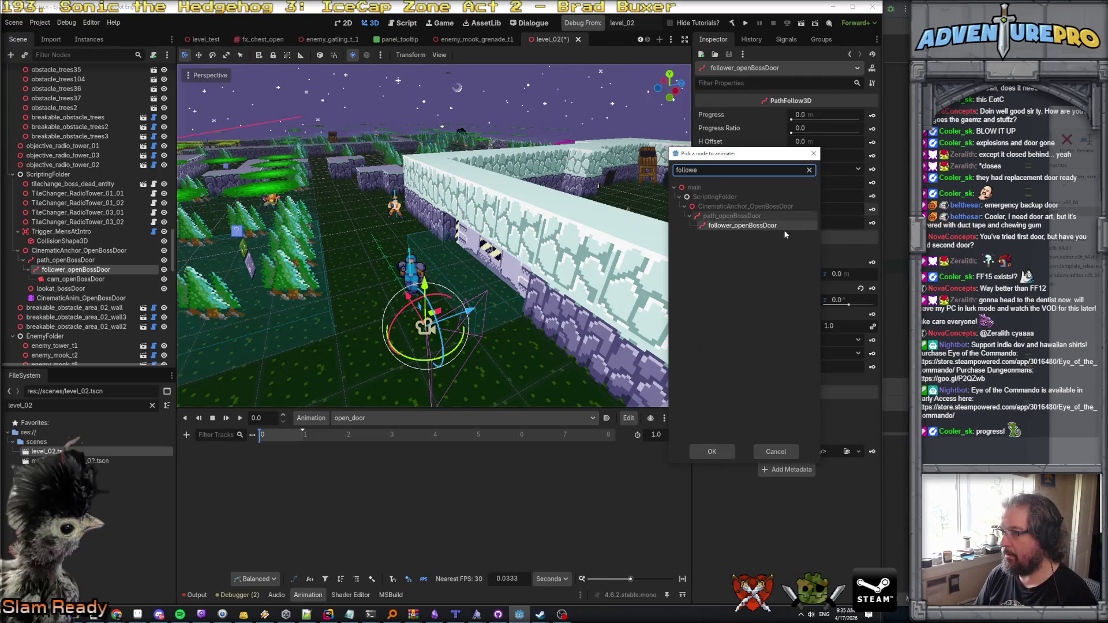
click(756, 228)
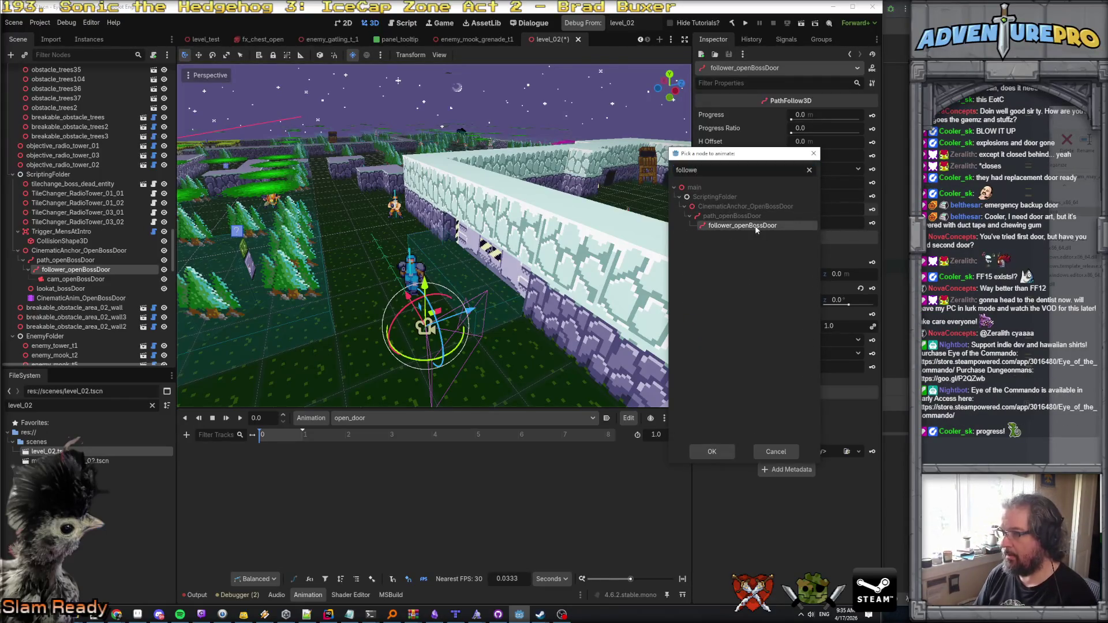
click(713, 451)
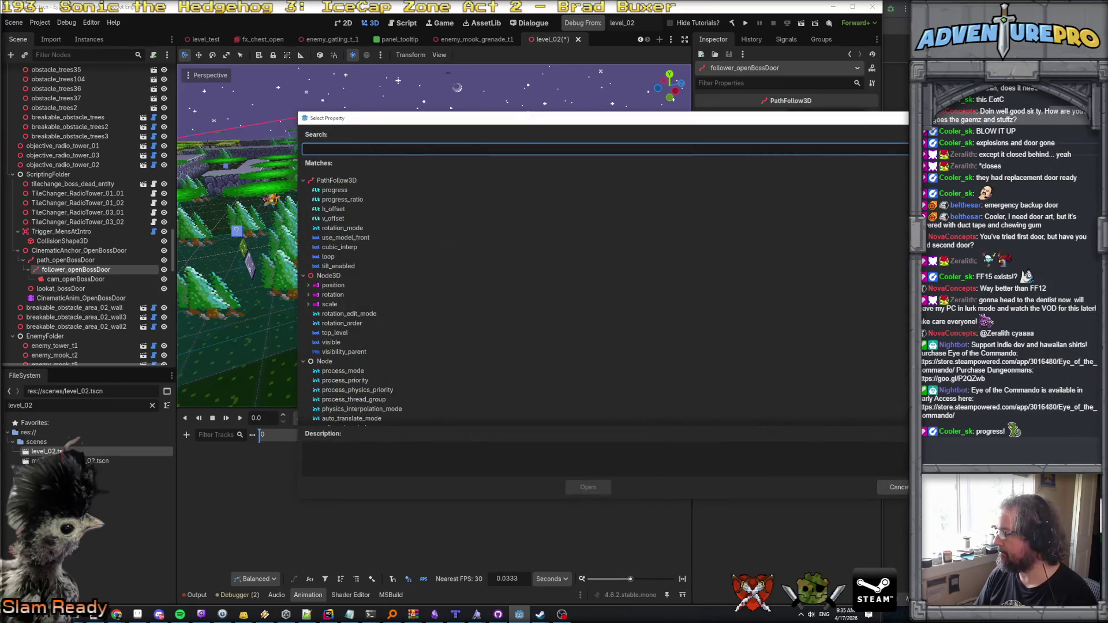
key(alt+Tab)
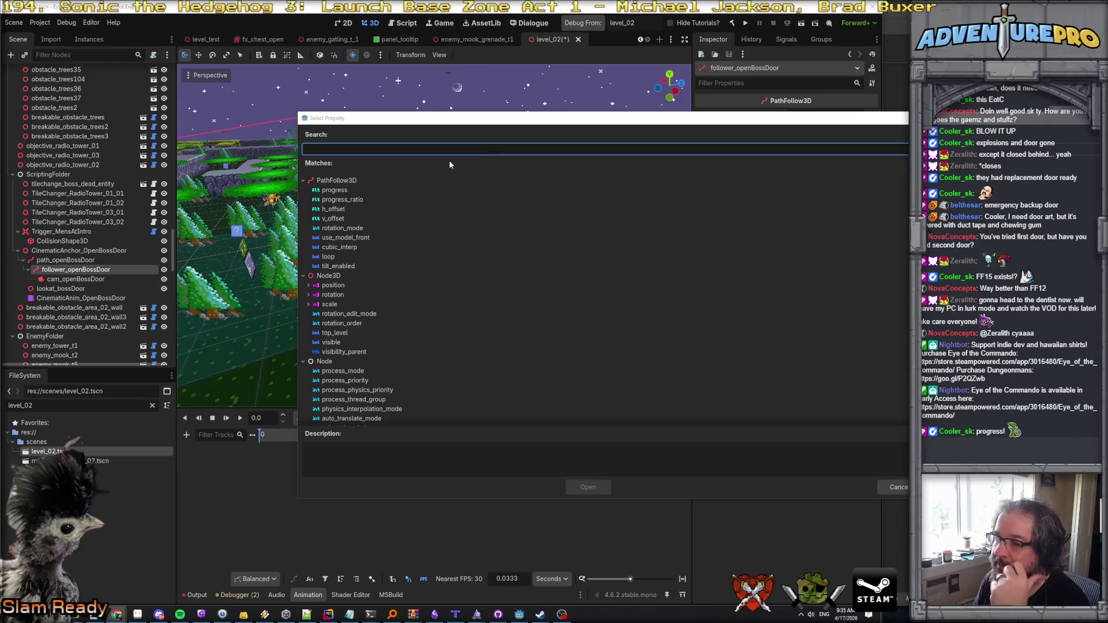
click(343, 199)
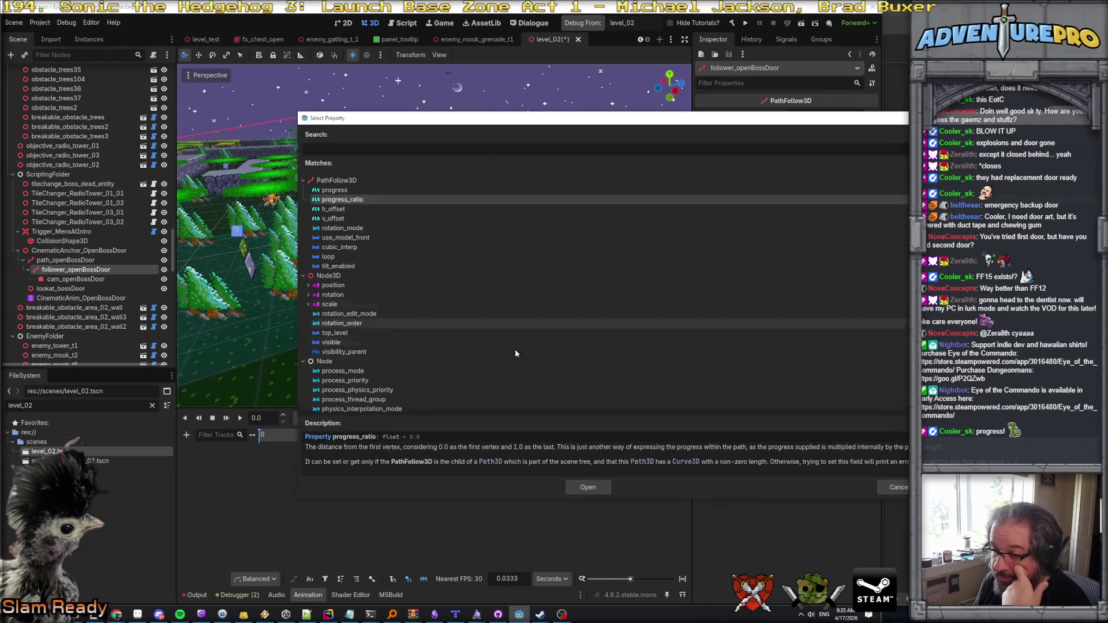
click(587, 487)
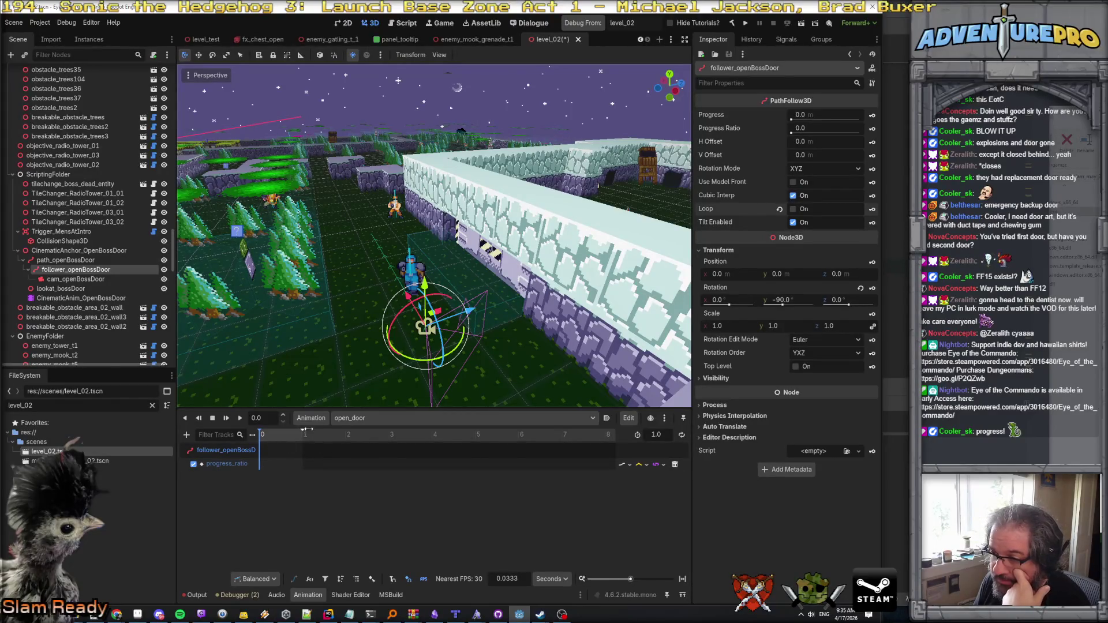
click(664, 435)
Step: Set open_door's length to 4 seconds and key progress_ratio at time 0.0
text(4)
key(Return)
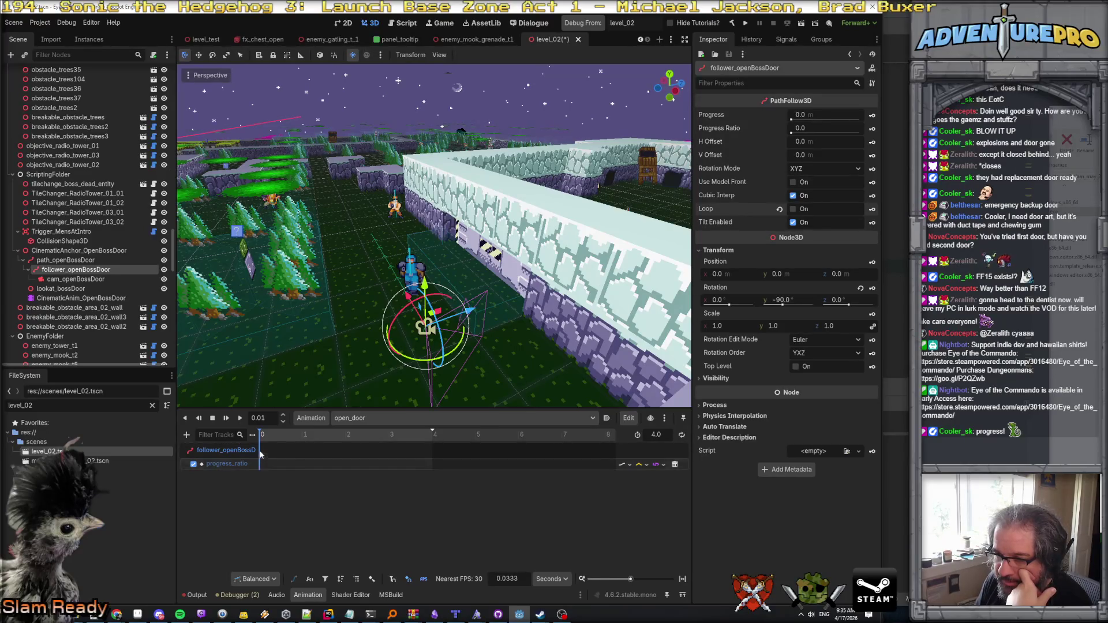
right_click(262, 437)
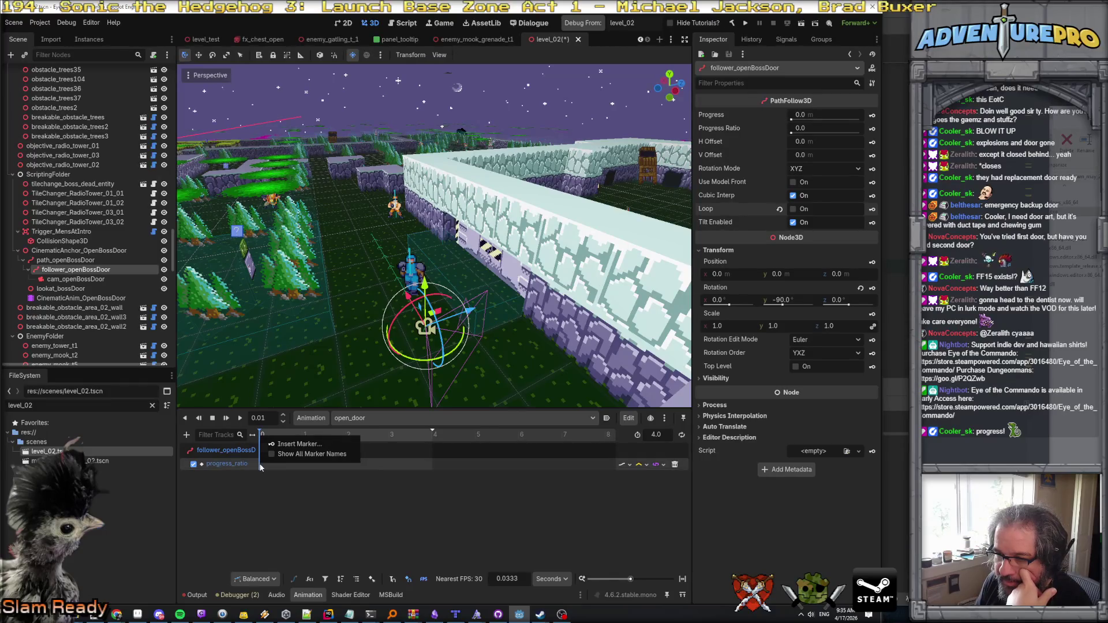
click(259, 463)
right_click(261, 460)
click(275, 469)
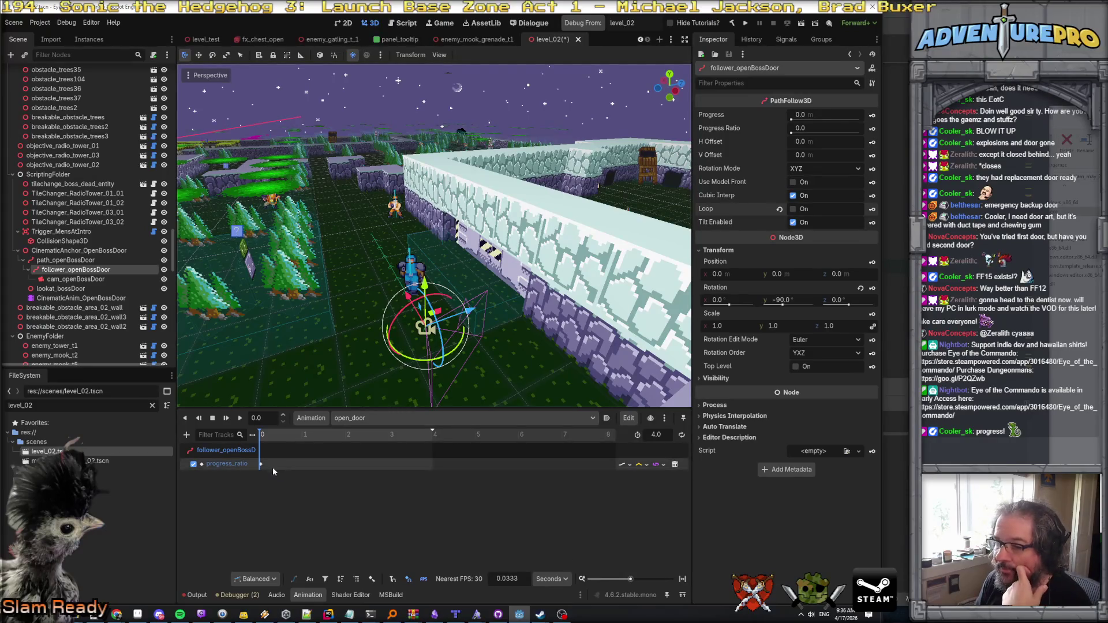
click(260, 464)
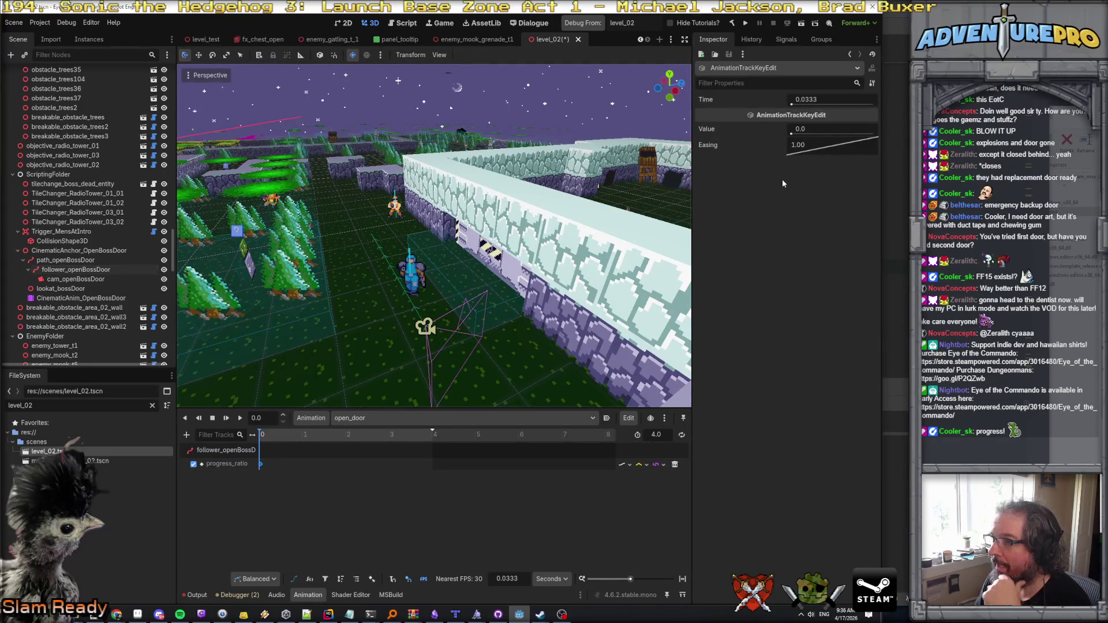
click(833, 99)
text(0)
key(Return)
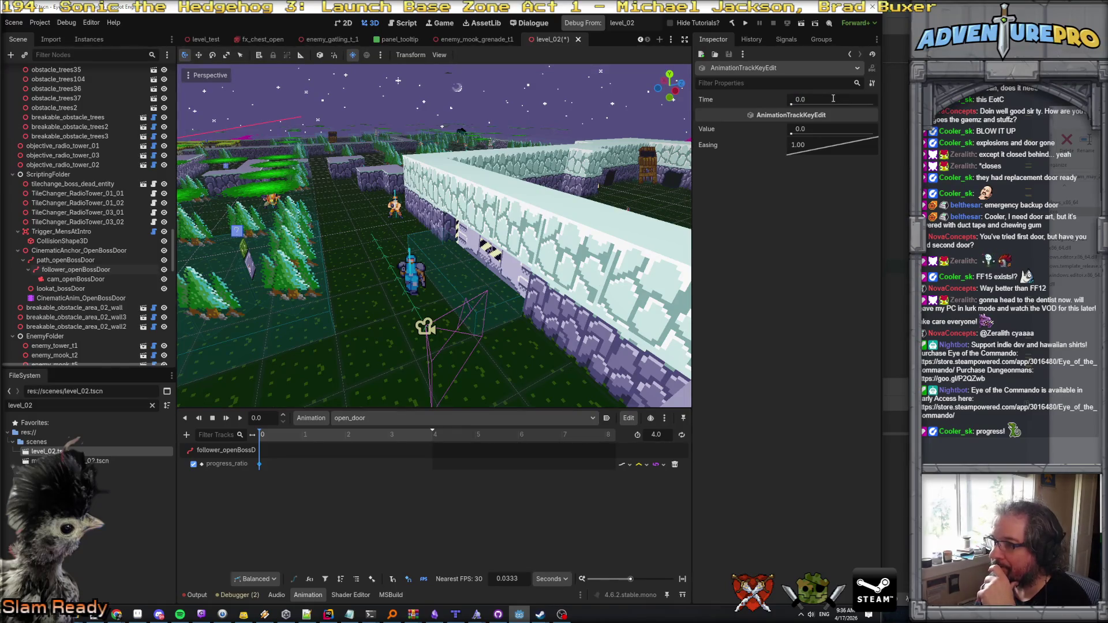
Step: Key progress_ratio to 1.0 at 4 seconds and preview the animation
right_click(431, 464)
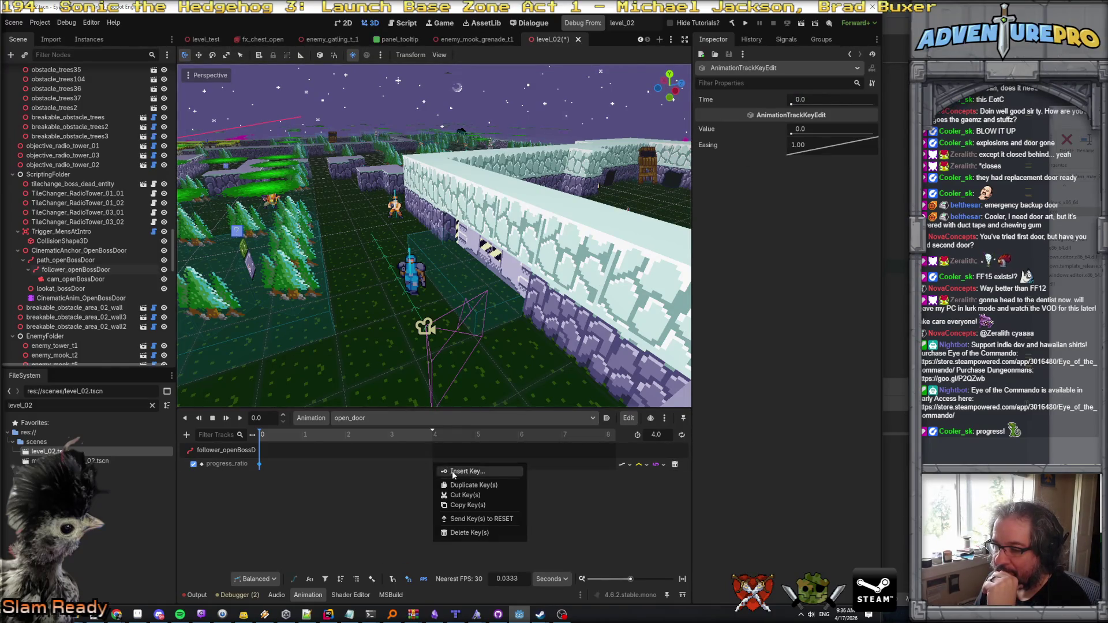
click(440, 470)
click(433, 464)
click(814, 132)
text(1)
key(Return)
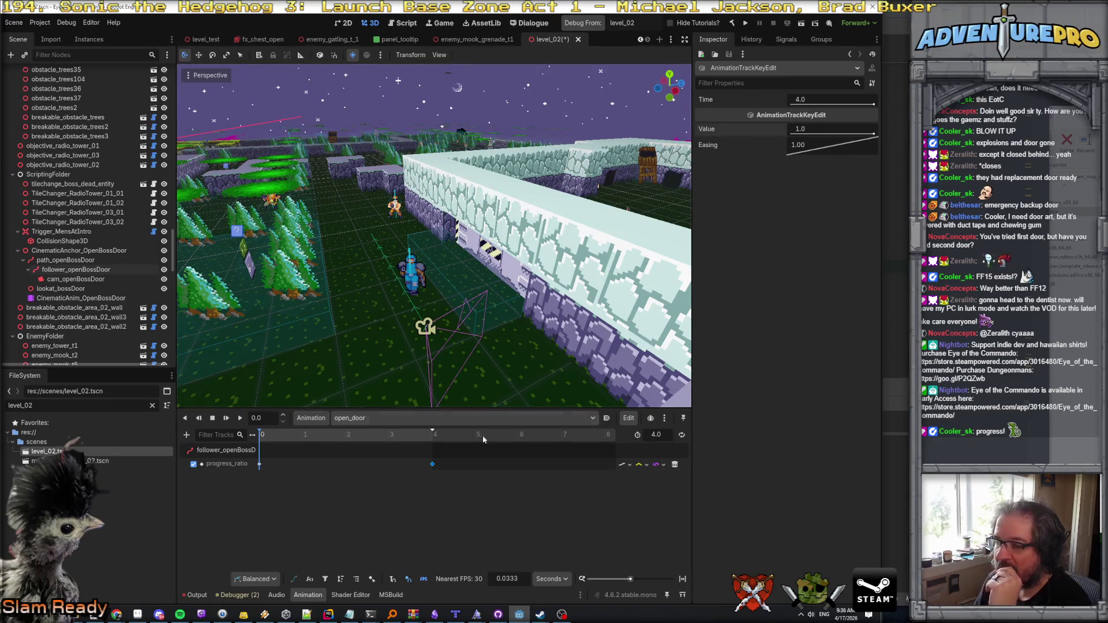
click(240, 418)
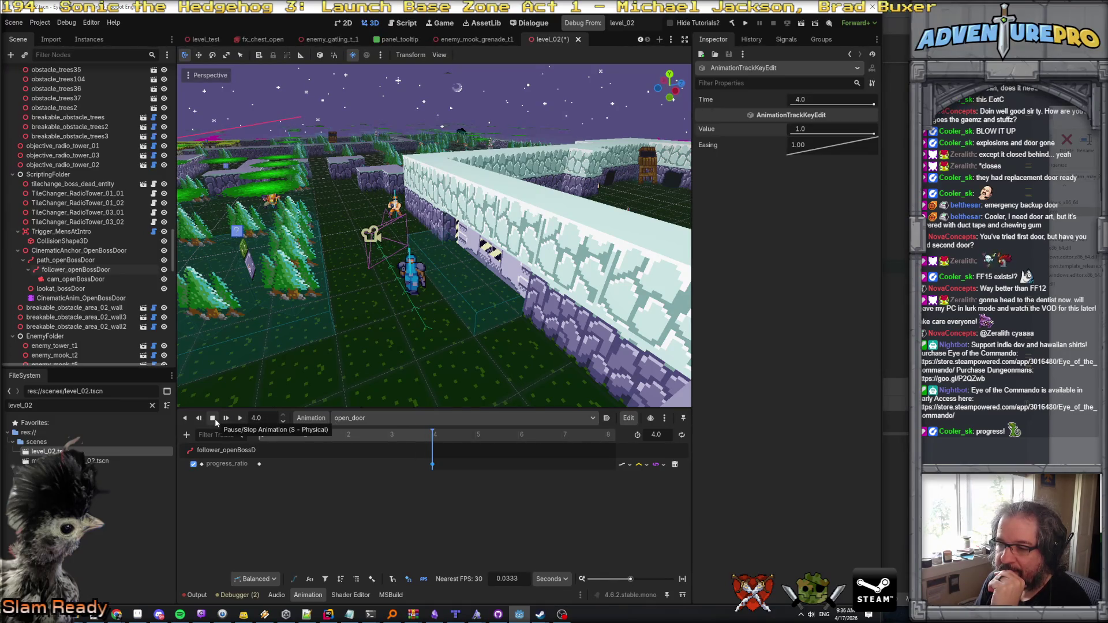
click(214, 418)
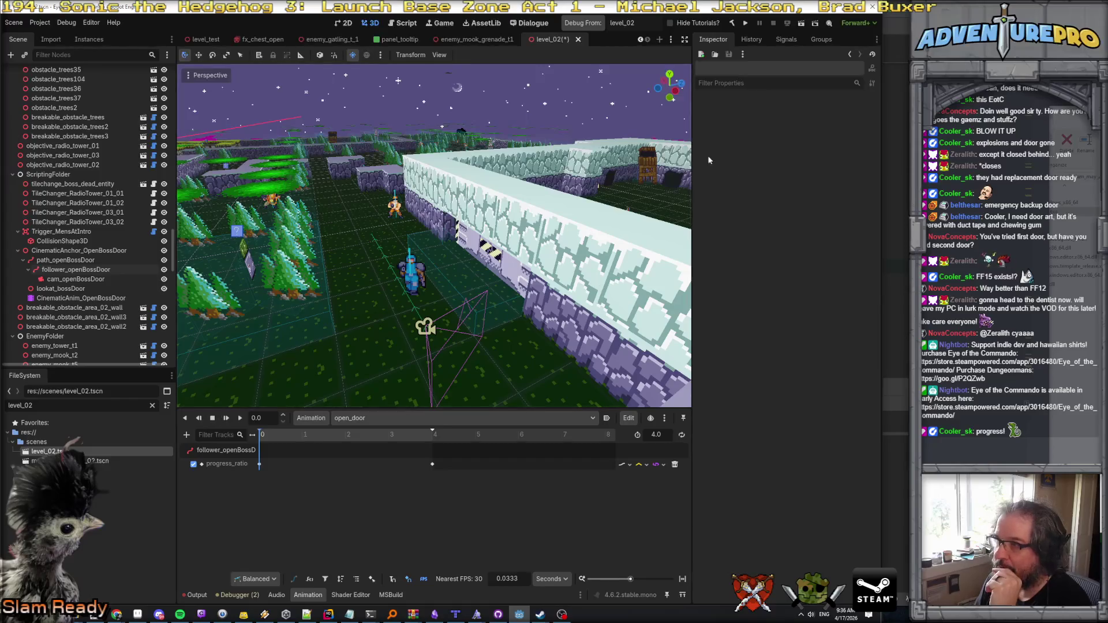
Step: Play open_door to watch cam_openBossDoor move along the path, then reselect the camera to inspect its 75° FOV
click(94, 280)
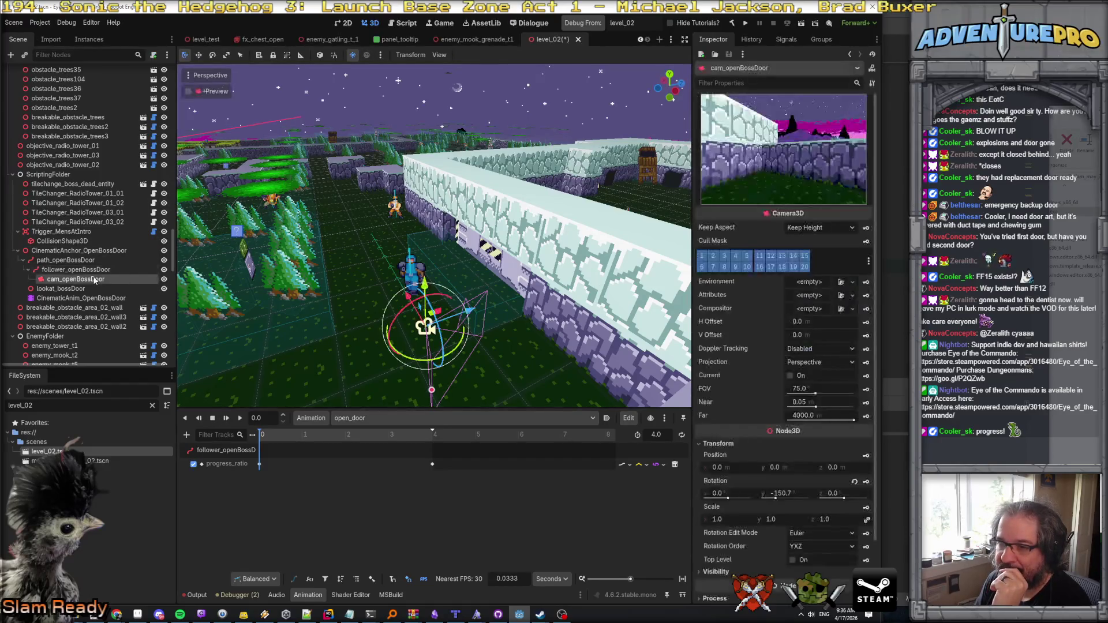
click(239, 420)
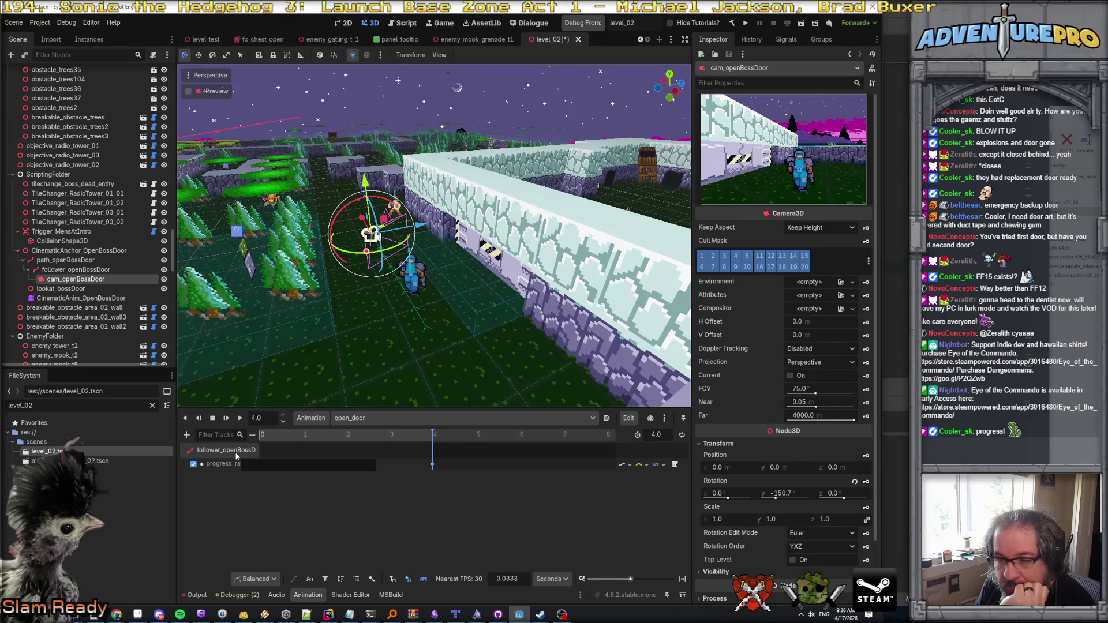
click(88, 299)
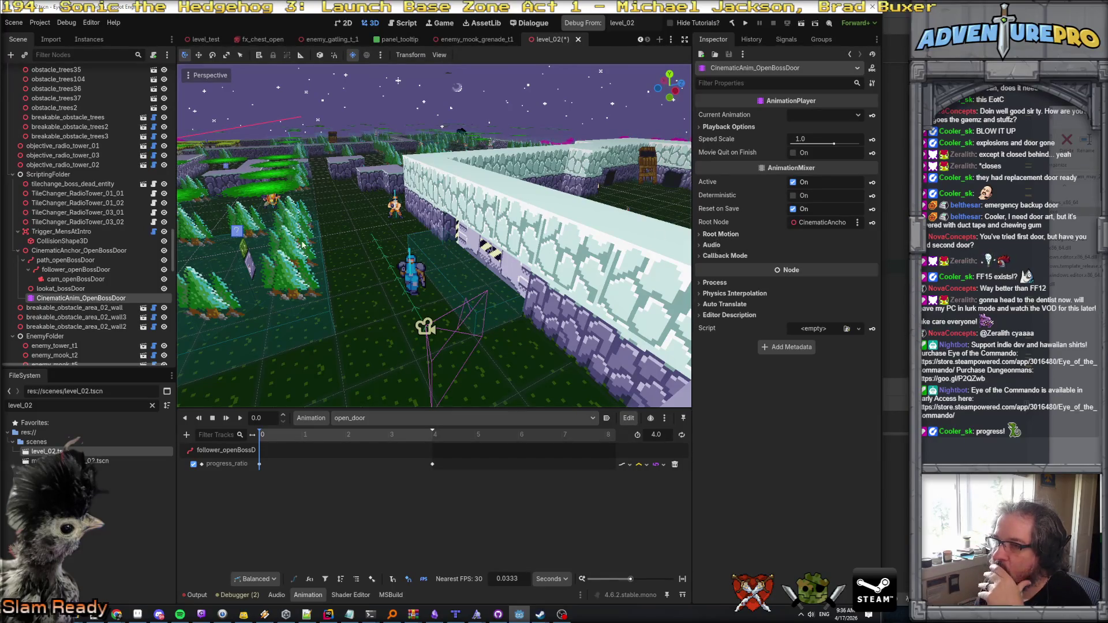
click(72, 279)
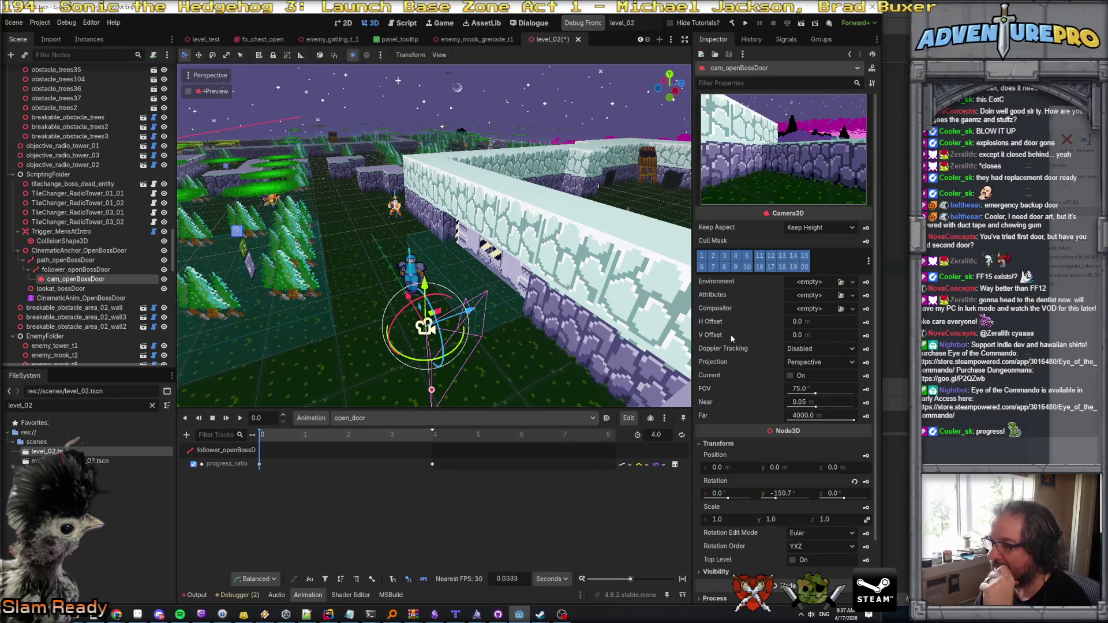
scroll(736, 321, down, 3)
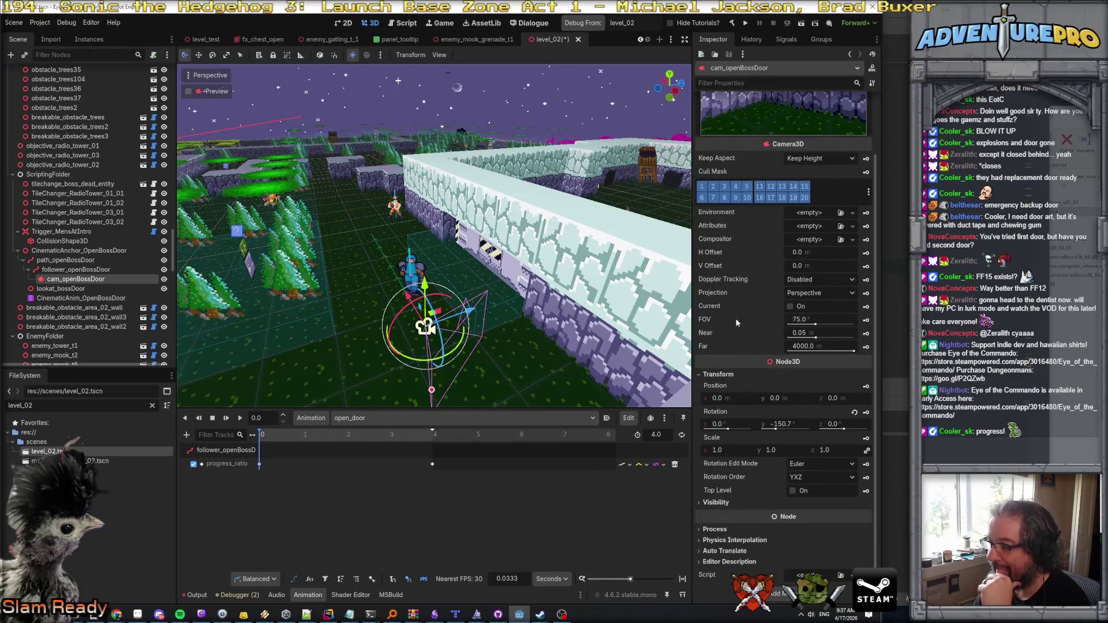
scroll(736, 322, up, 3)
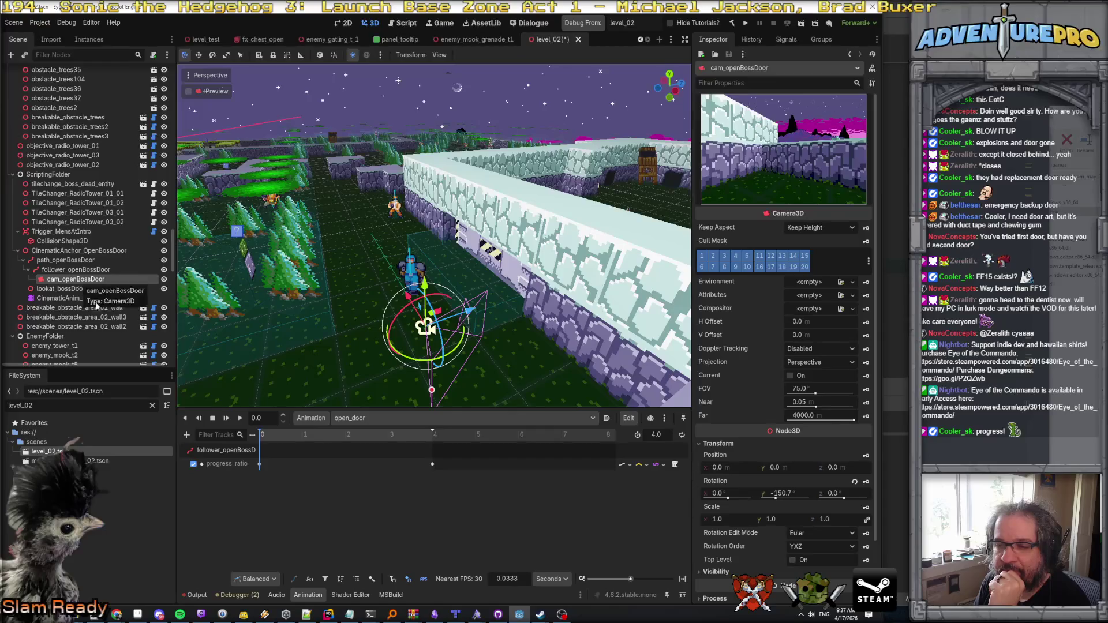
Step: Start adding a property track for cam_openBossDoor to open_door, then cancel at the property list
click(186, 435)
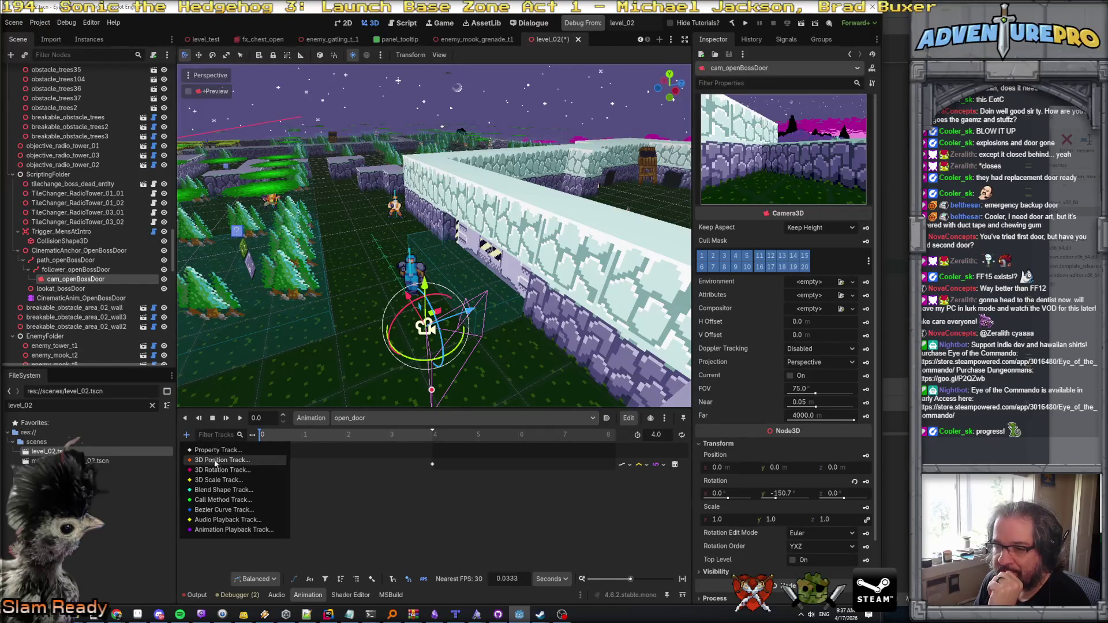
click(217, 450)
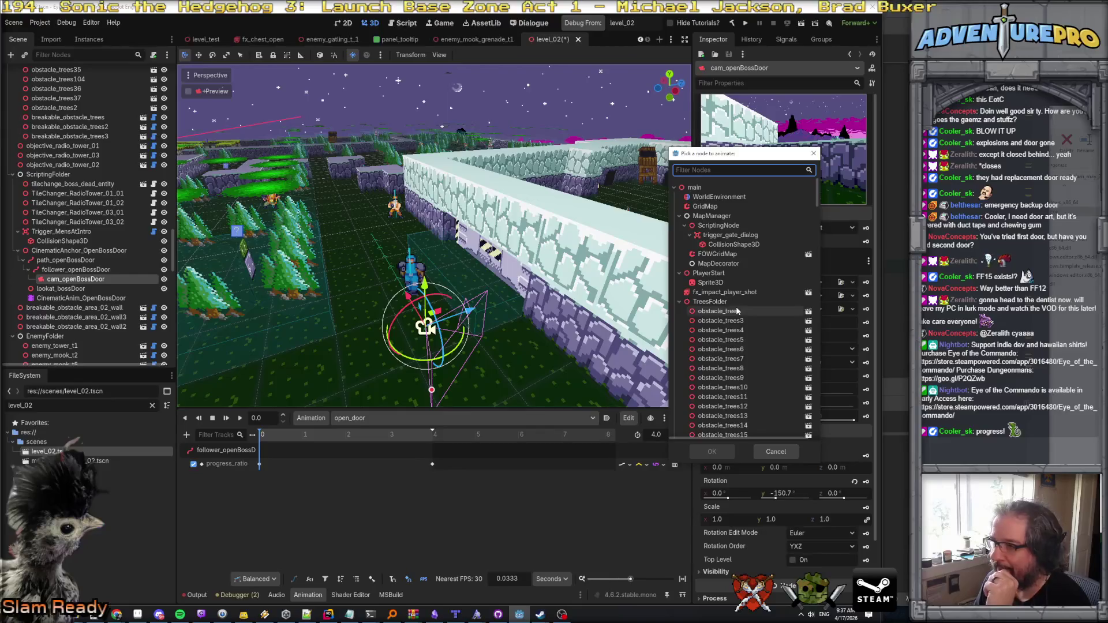
scroll(745, 291, down, 5)
scroll(746, 290, up, 10)
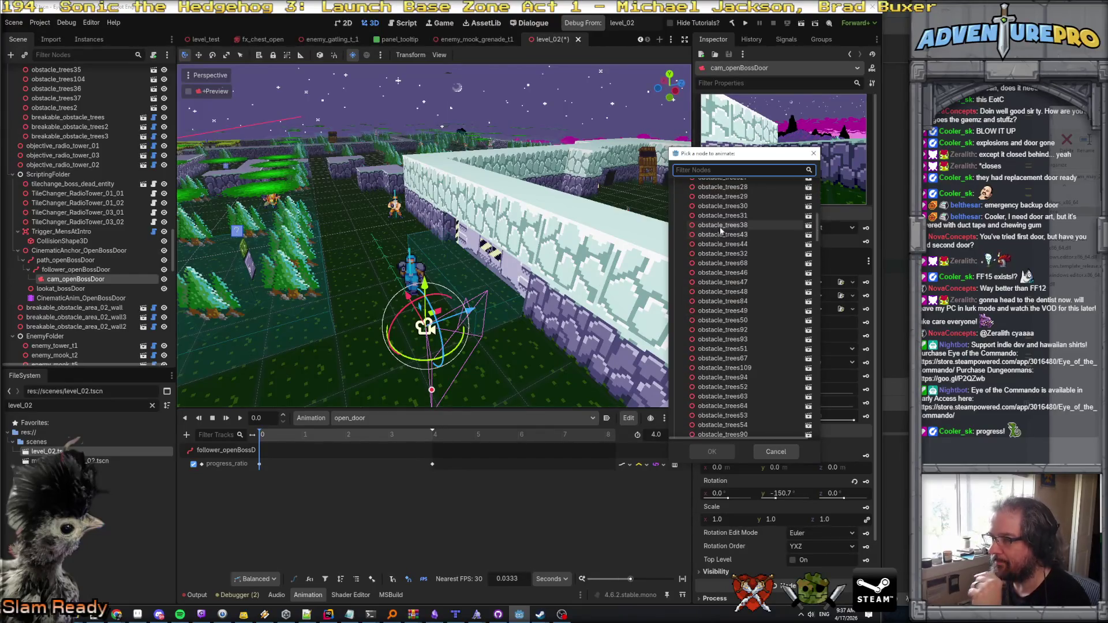
click(679, 301)
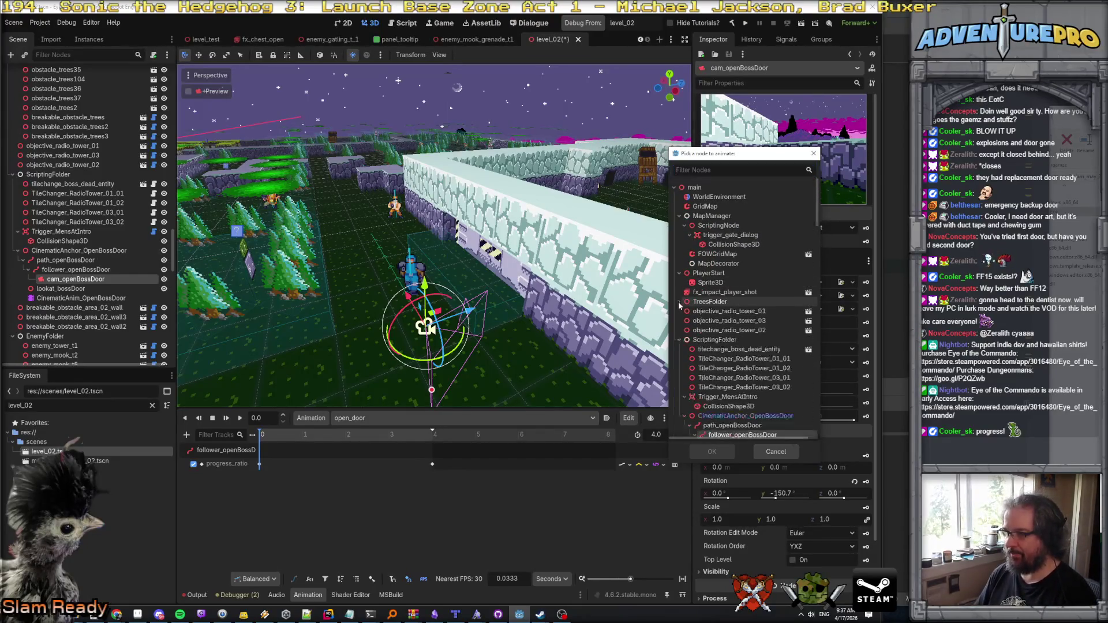
scroll(681, 345, down, 3)
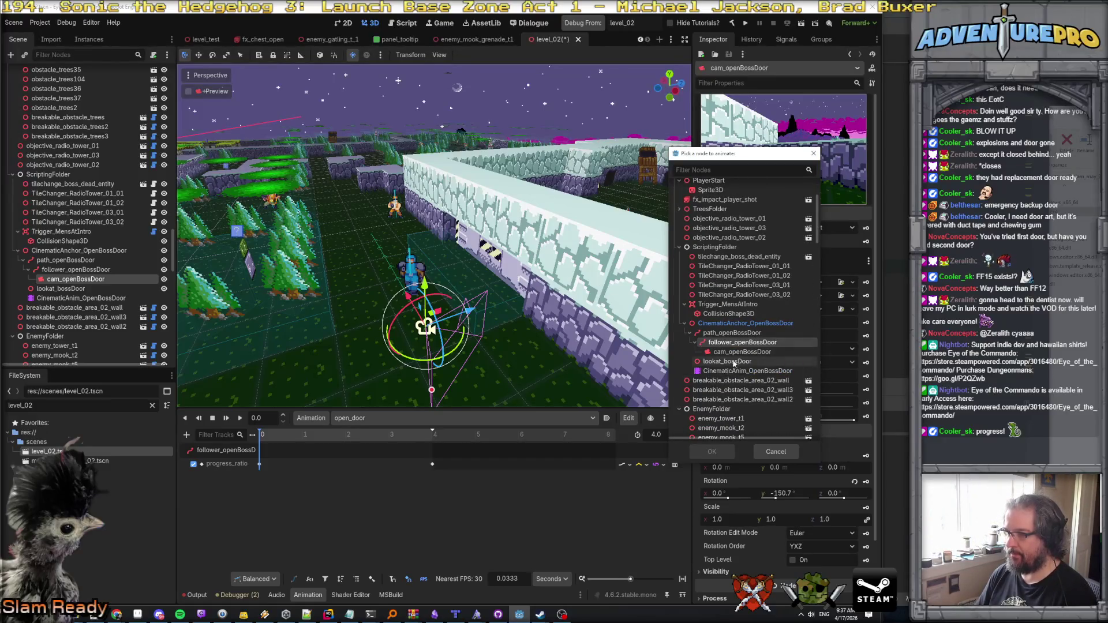
click(742, 351)
click(715, 454)
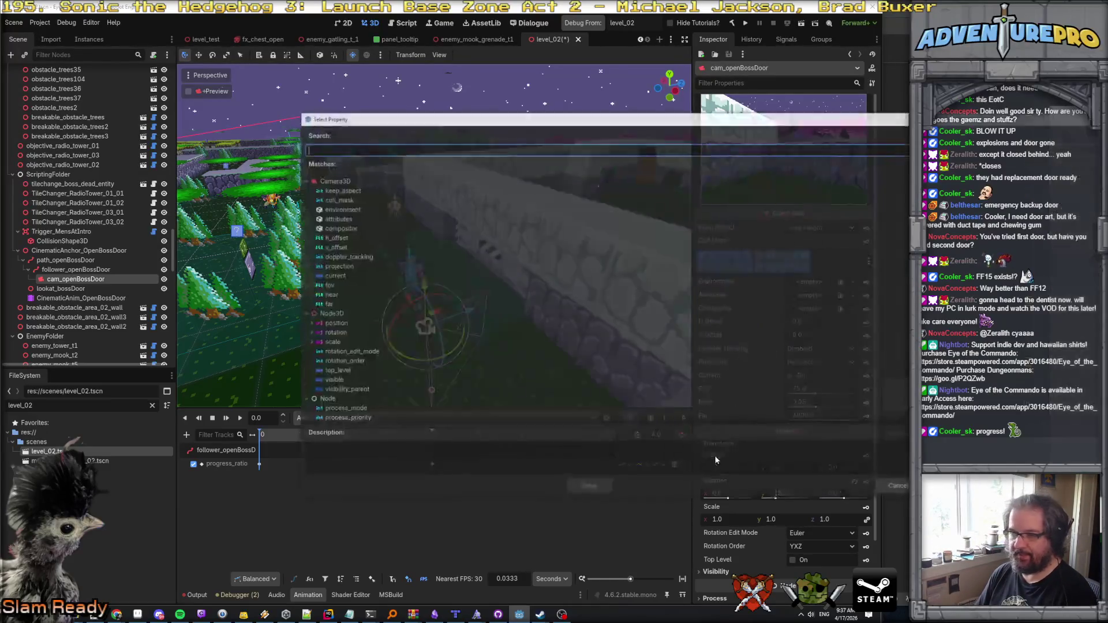
scroll(427, 261, down, 3)
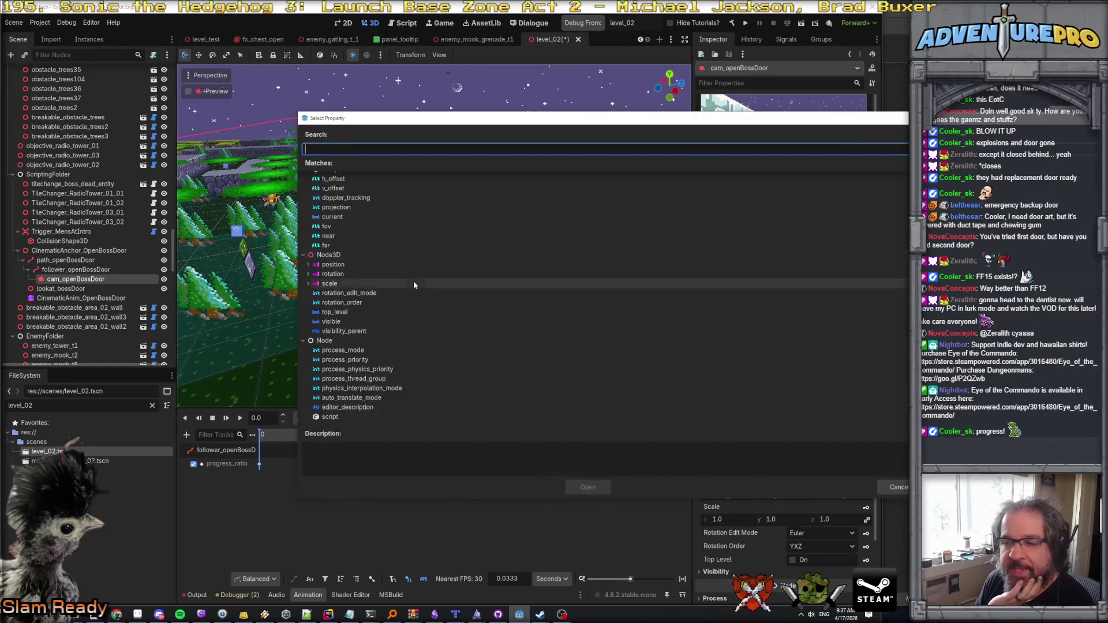
scroll(393, 263, up, 3)
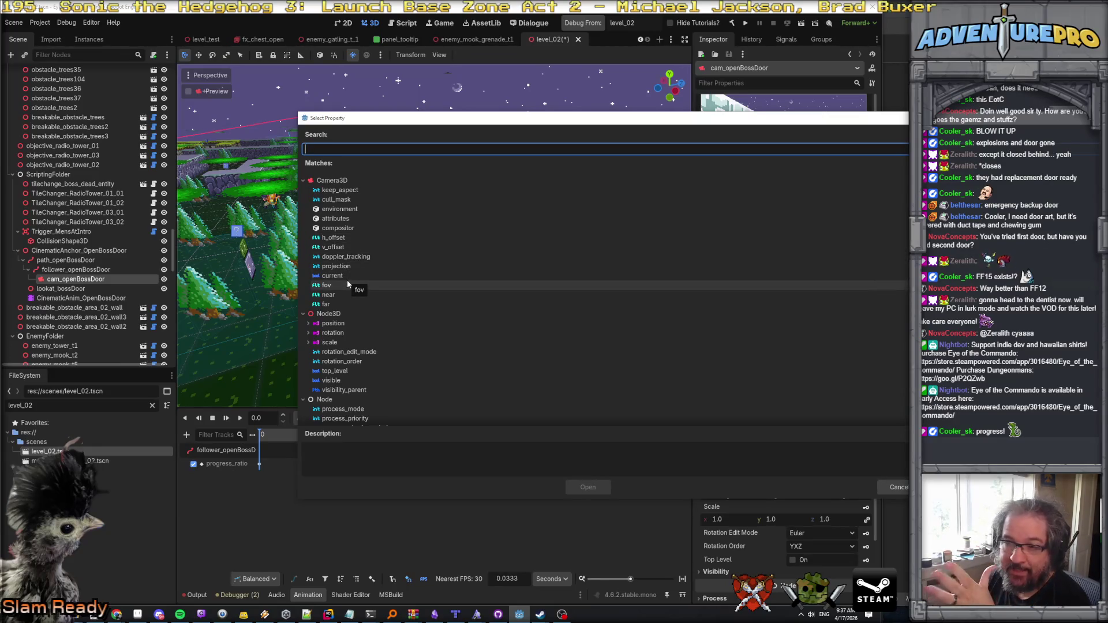
scroll(348, 288, down, 3)
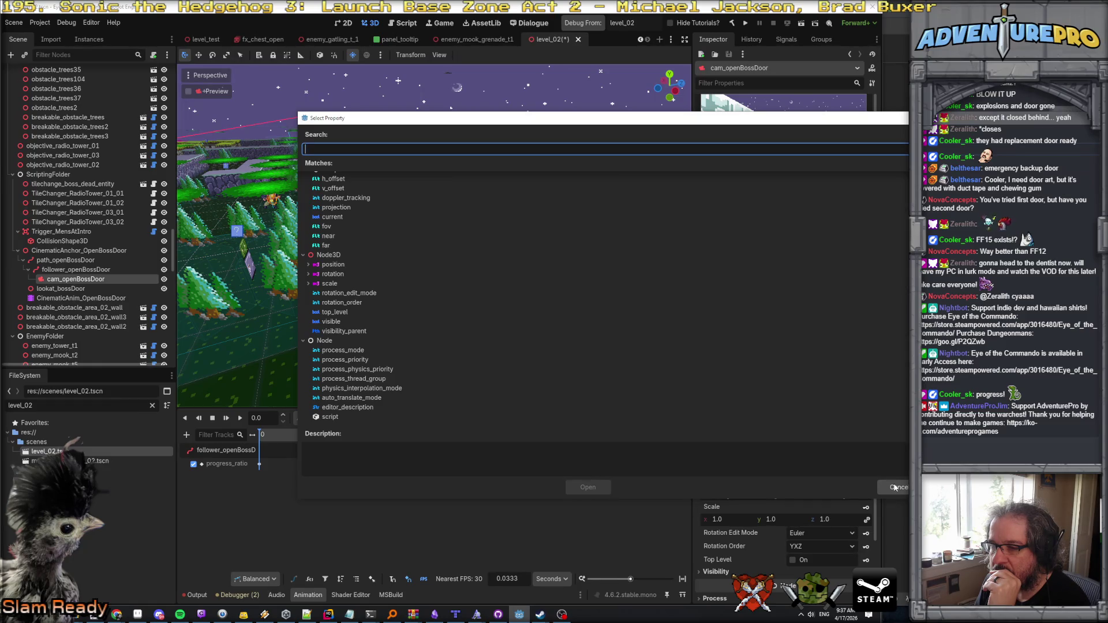
click(894, 487)
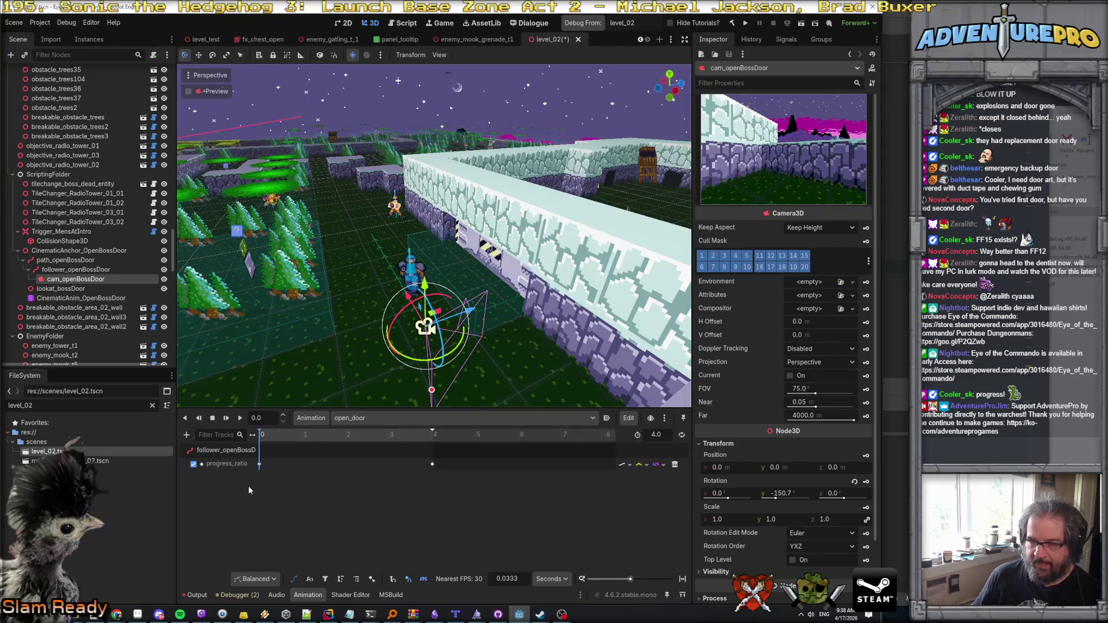
Step: Check the follower_openBossDoor and lookat_bossDoor nodes in the Scene dock, then switch to Rider
click(75, 270)
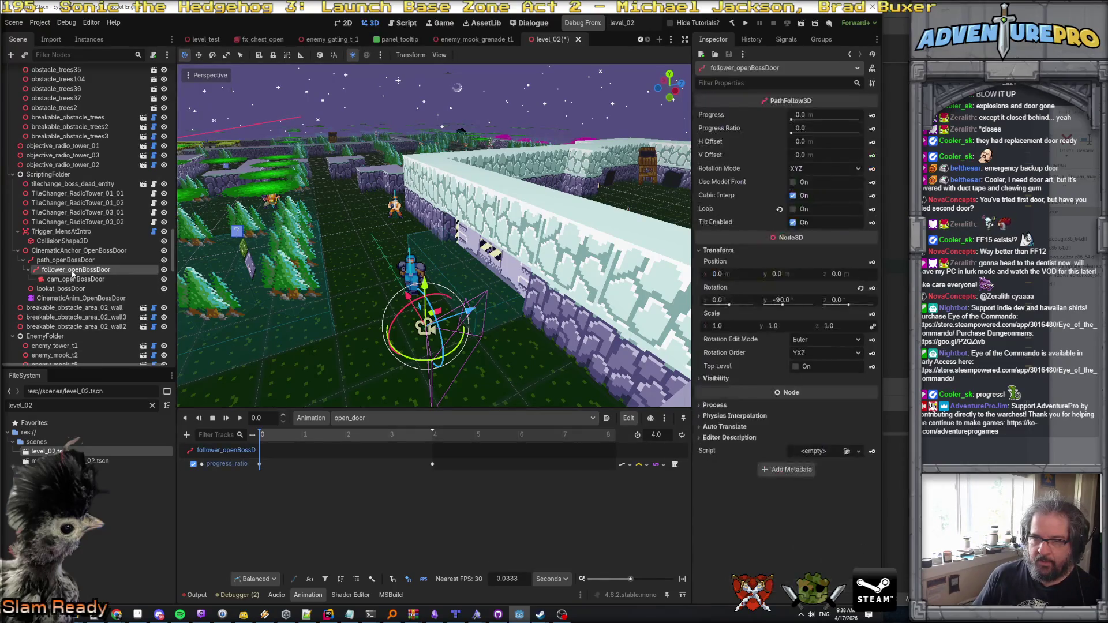
click(74, 260)
click(79, 251)
click(60, 288)
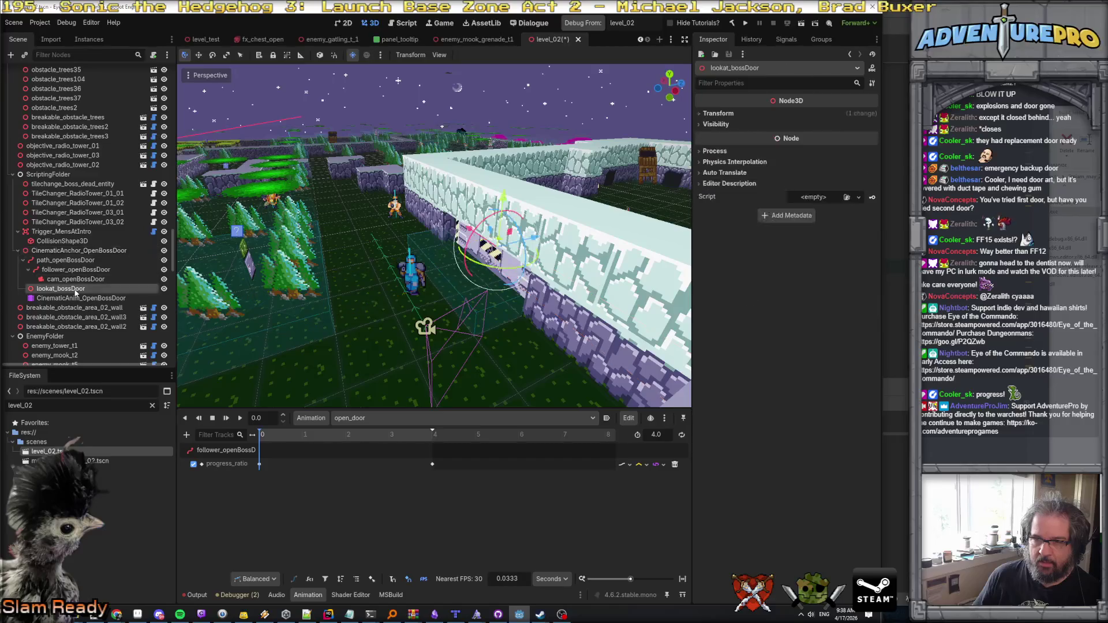
click(327, 614)
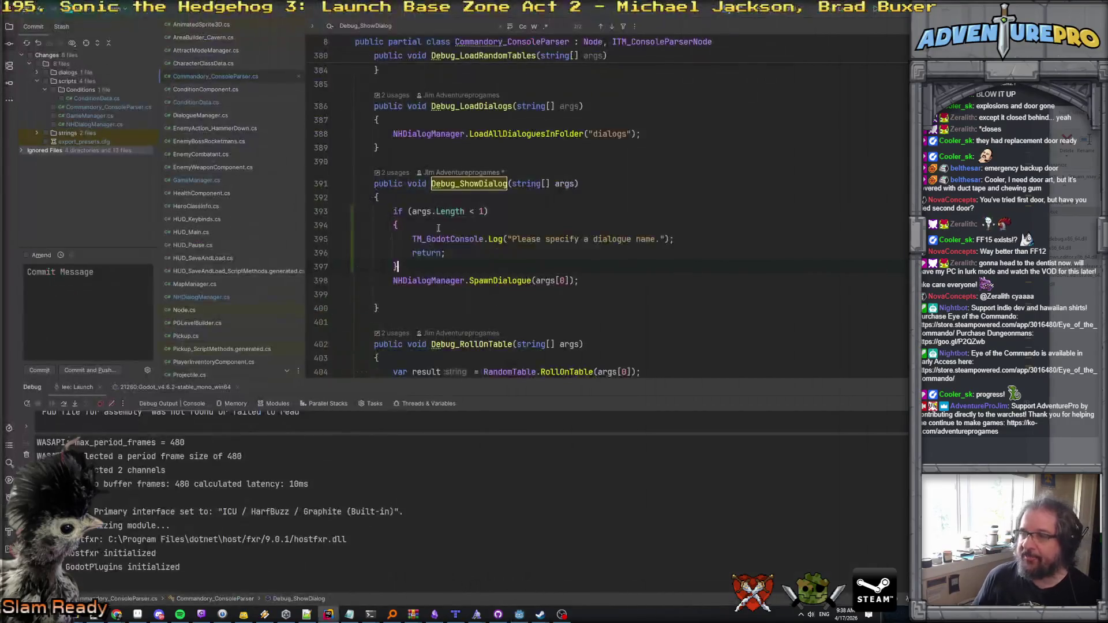
Step: Add a LookAtPoint class file under scripts > LevelScripting, declining to add it to Git
click(9, 26)
double_click(54, 126)
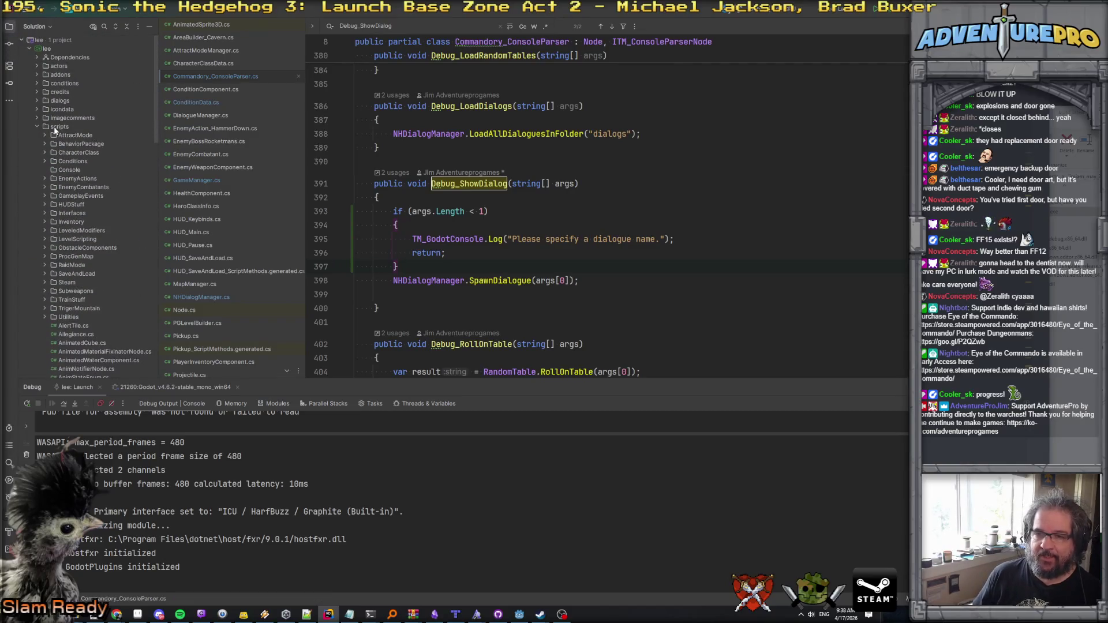
click(63, 128)
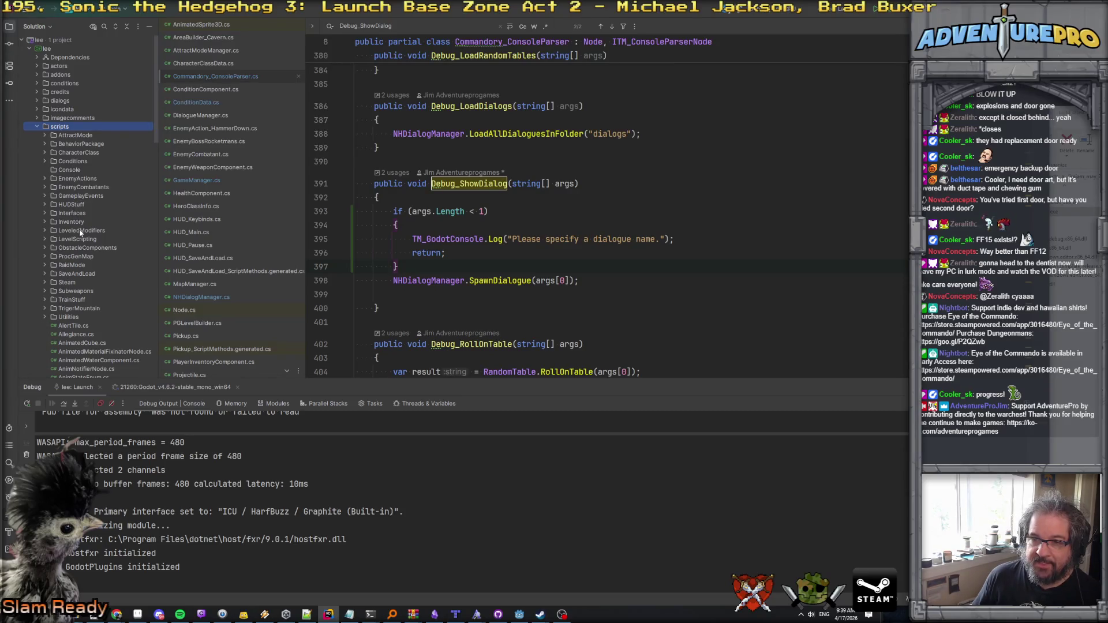
click(46, 238)
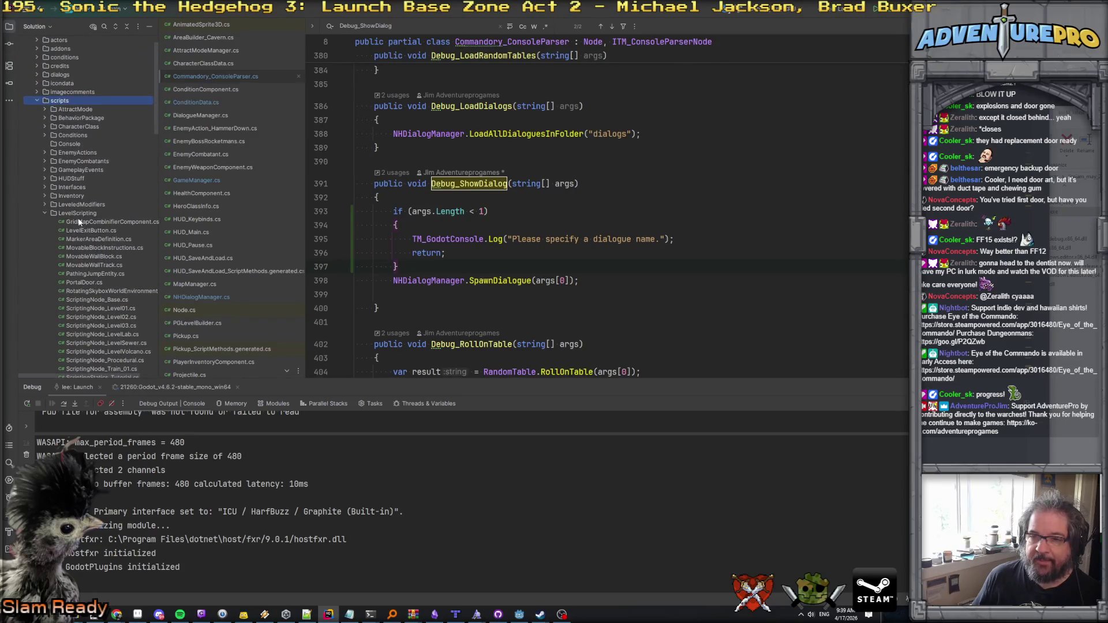
right_click(78, 213)
mouse_move(128, 217)
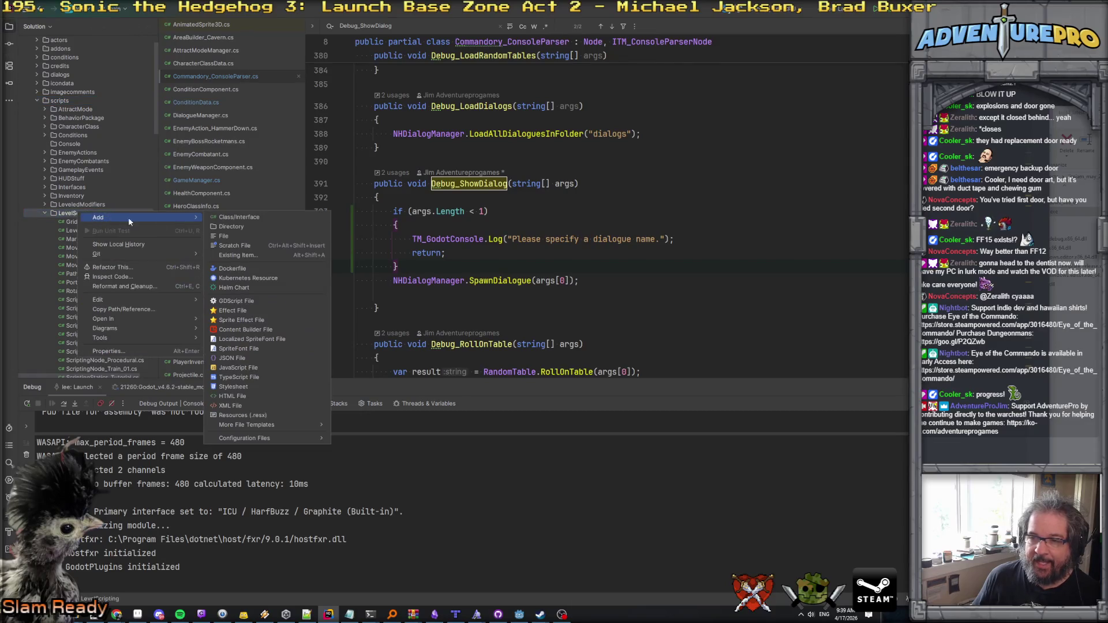
click(235, 218)
text(LookAtCamera)
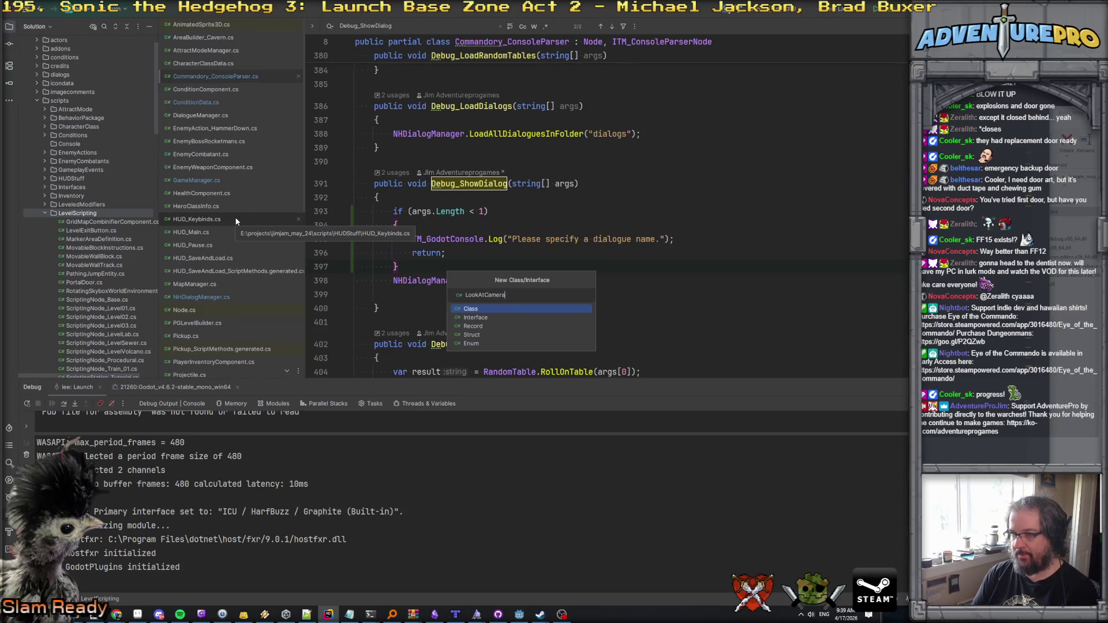
key(BackSpace)
key(BackSpace)
key(BackSpace)
text(Point)
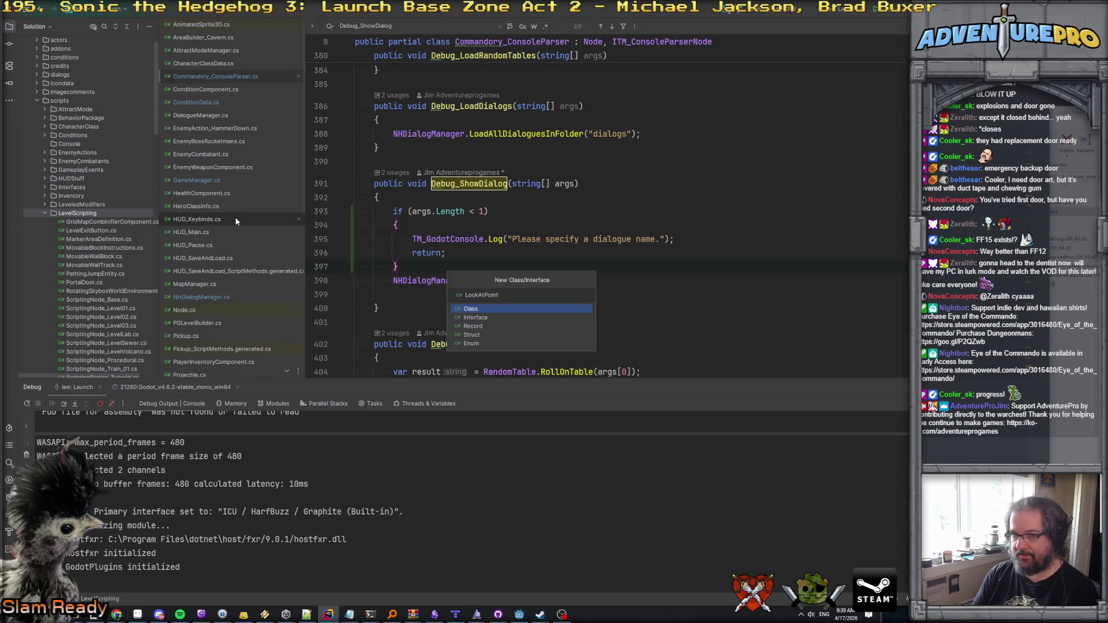
key(Return)
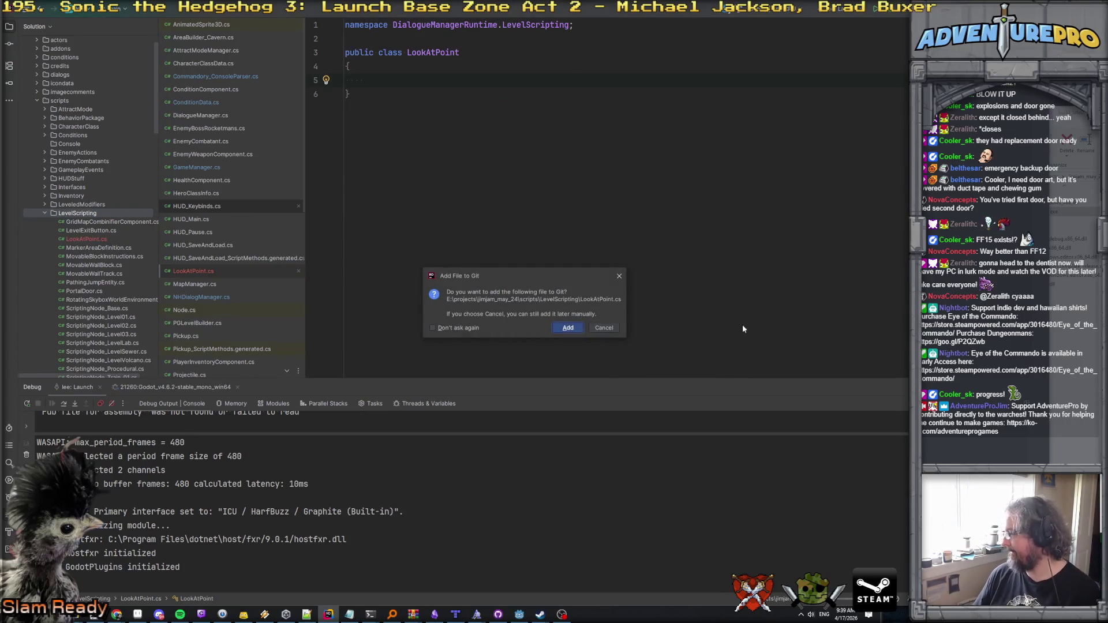
click(568, 327)
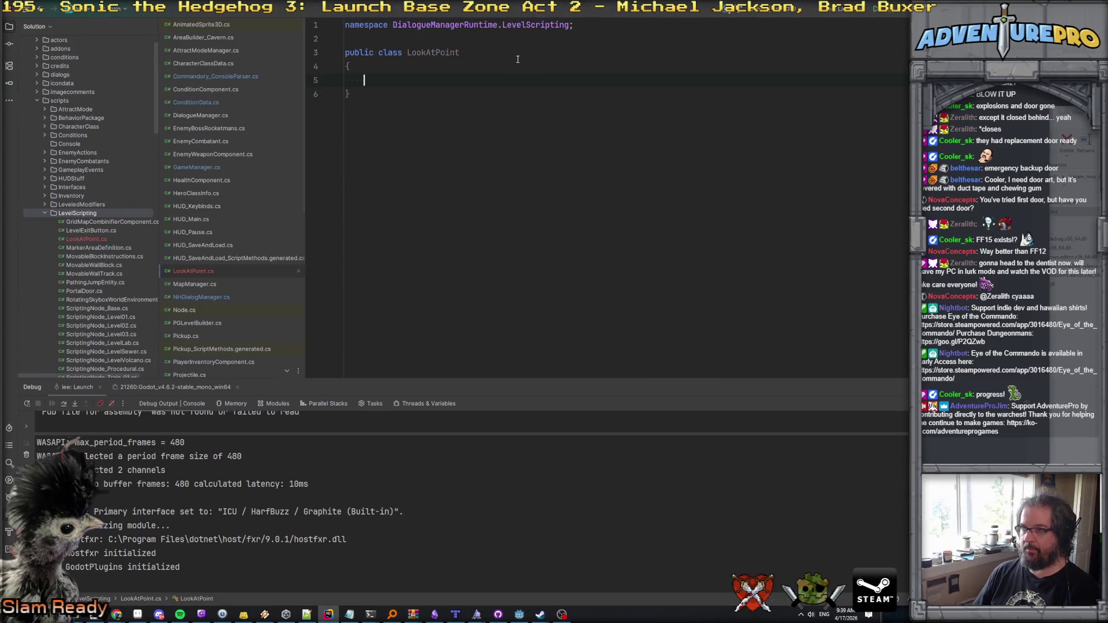
Step: Make LookAtPoint a public partial class deriving from Node3D and remove the namespace line
click(460, 52)
text(: Nod)
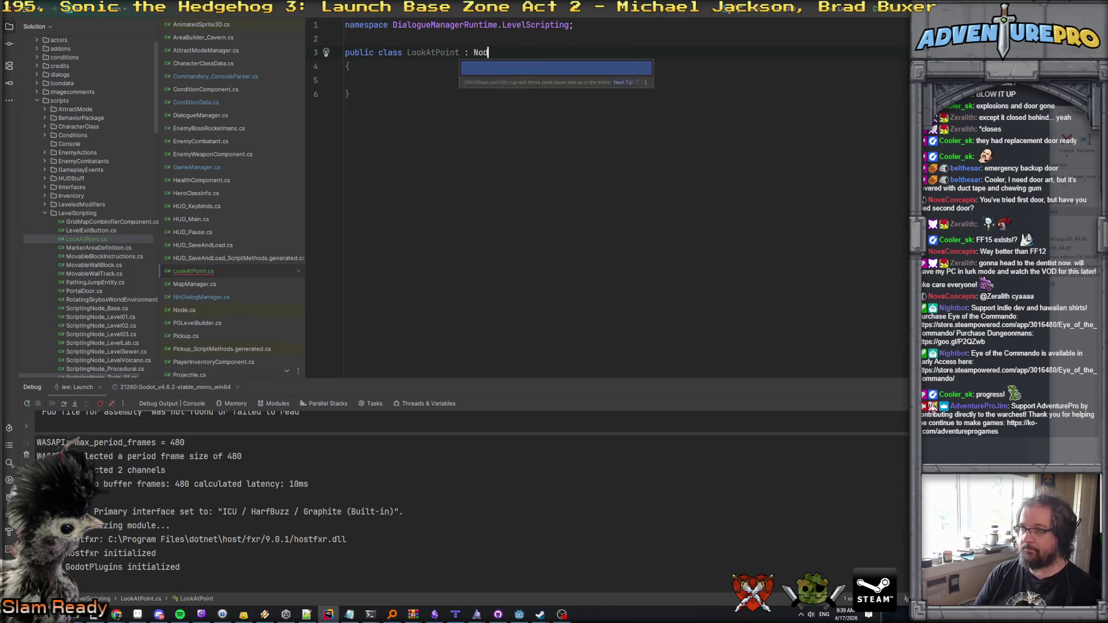
text(e3D)
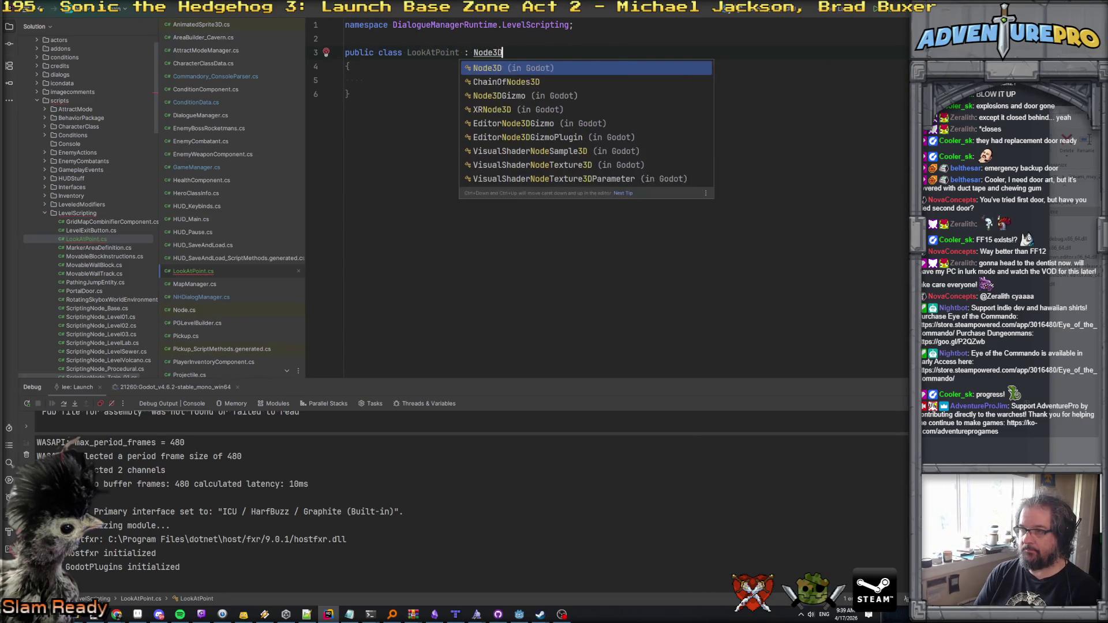
key(Return)
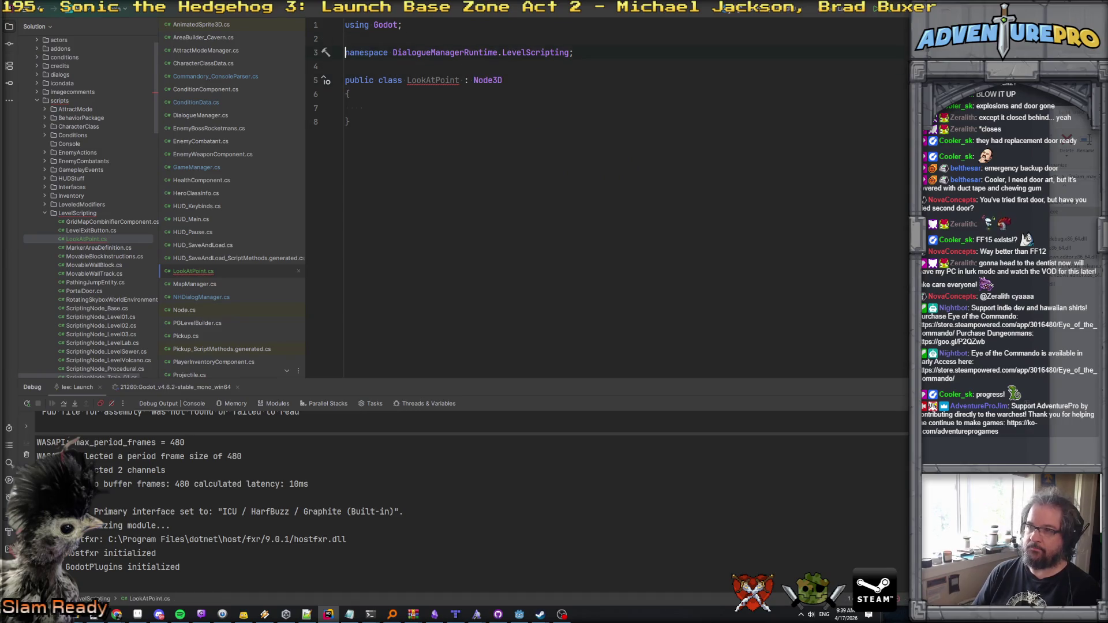
key(Home)
key(shift+Down)
key(shift+Down)
key(Delete)
click(345, 52)
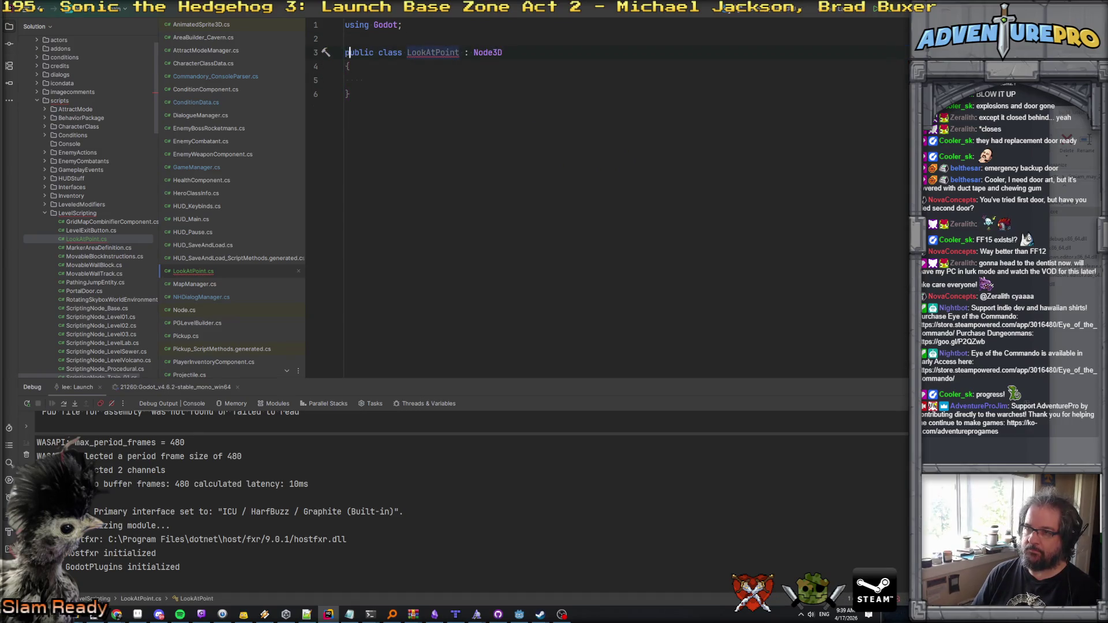
click(374, 52)
text(partial)
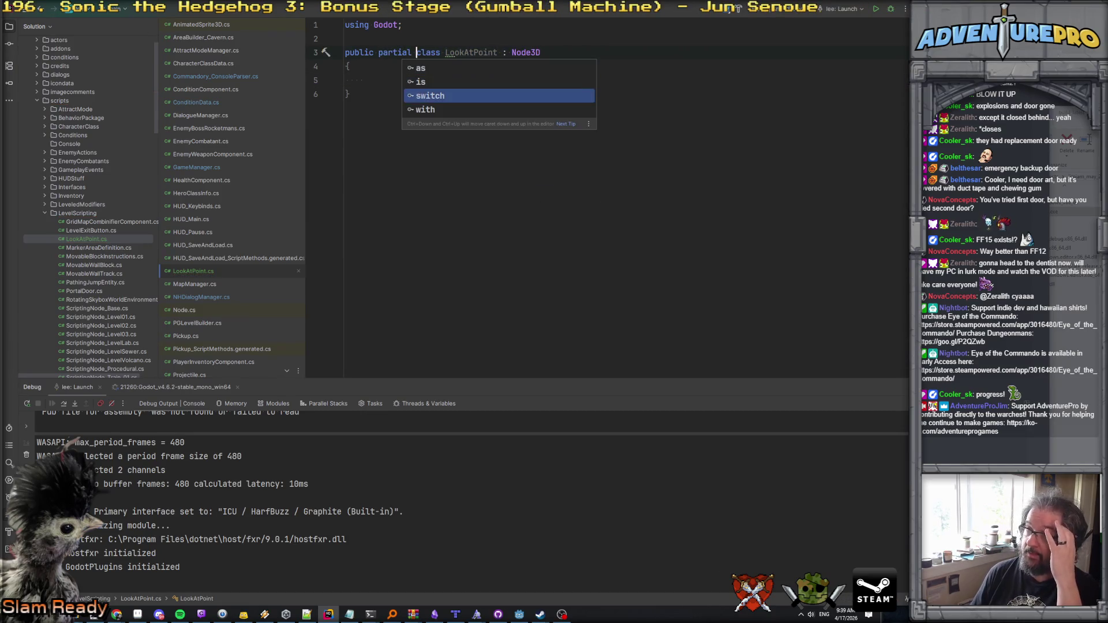
key(Escape)
key(Down)
key(Down)
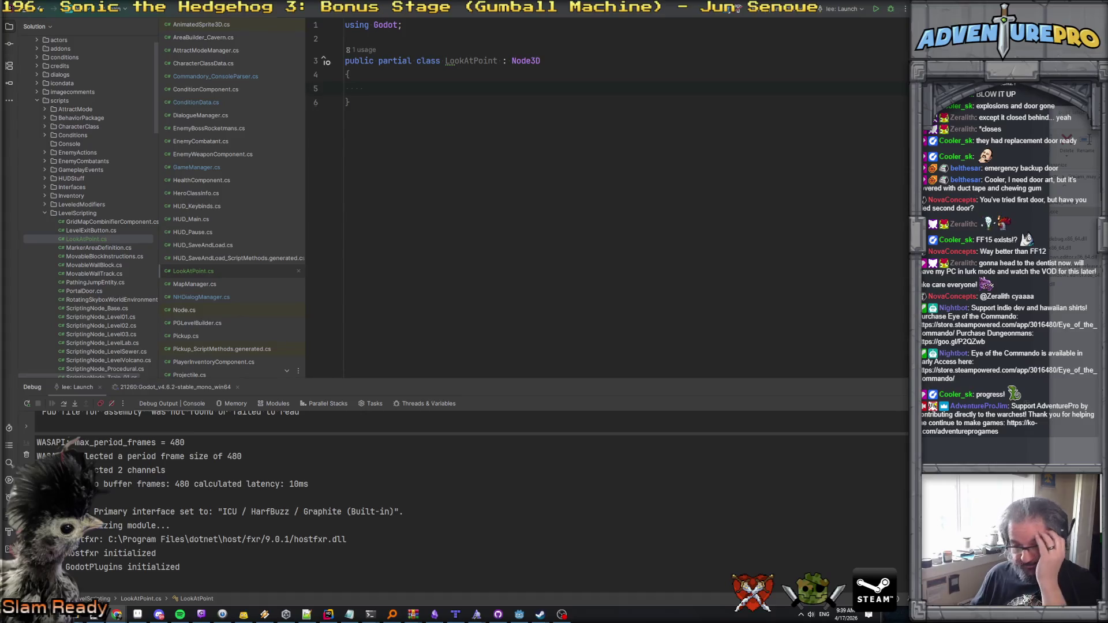
Step: Add a public void StartLookAt(Camera3D cam) method with an empty body
click(401, 85)
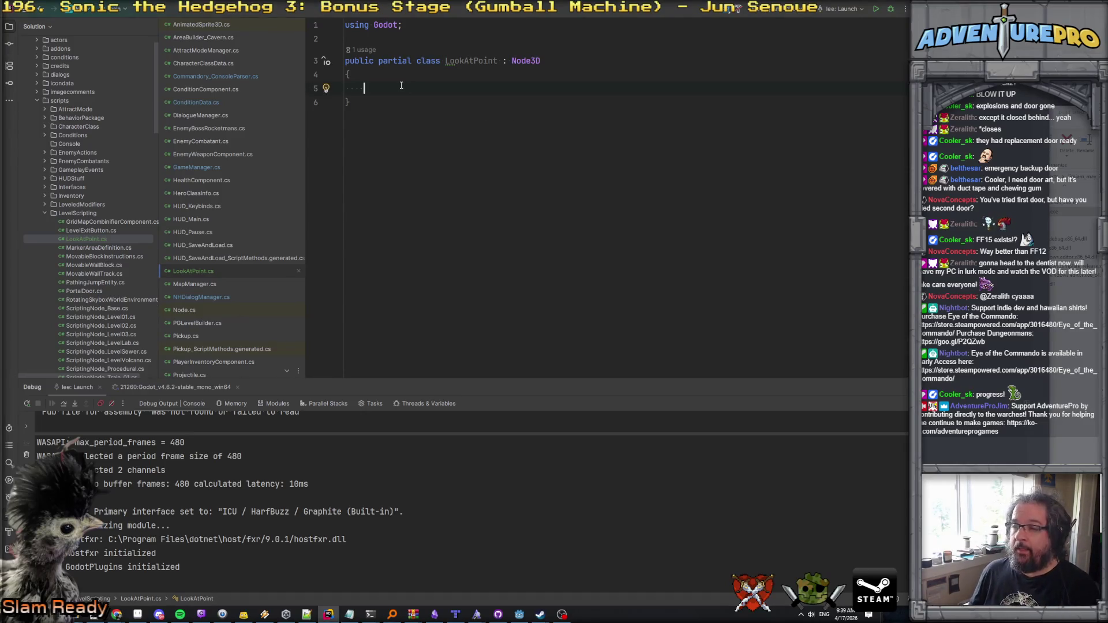
text(publi)
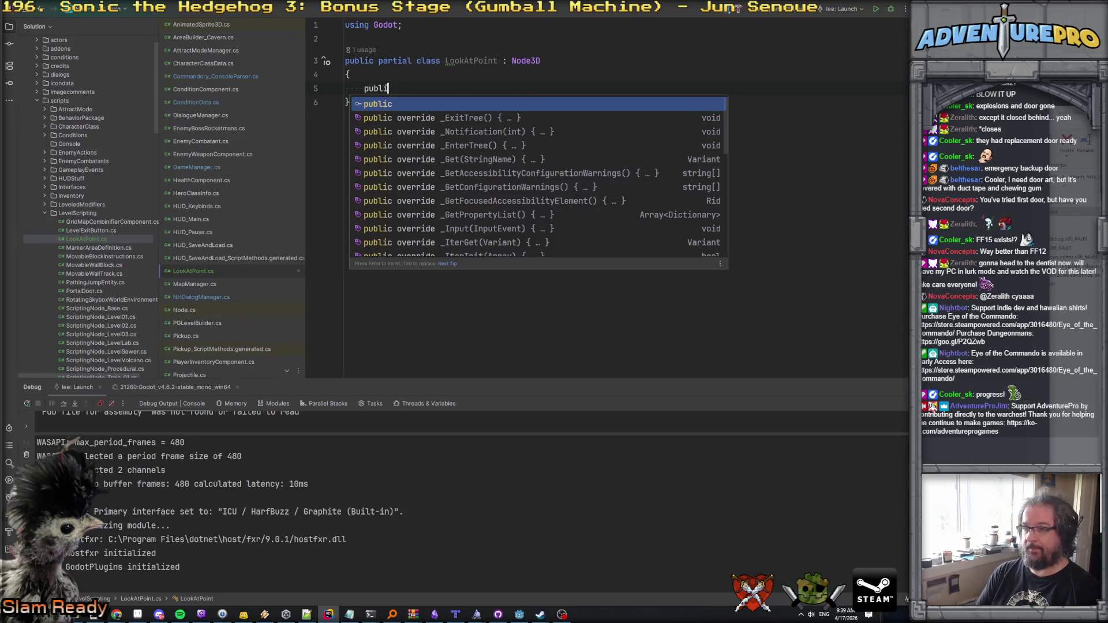
text(c void Sa)
text(tartLookAt()
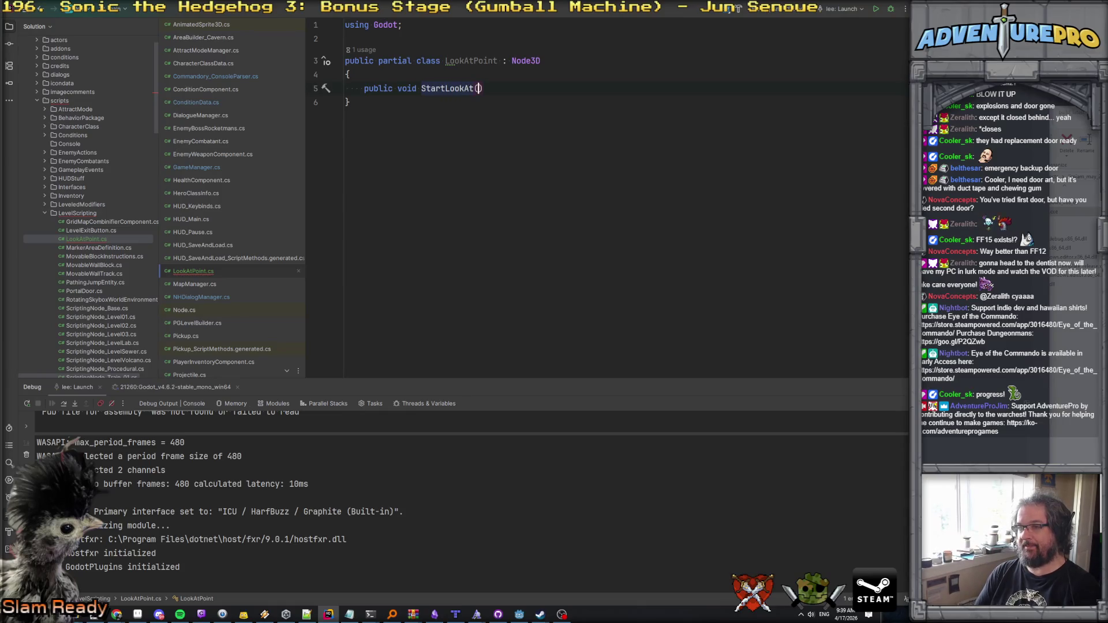
text(Came)
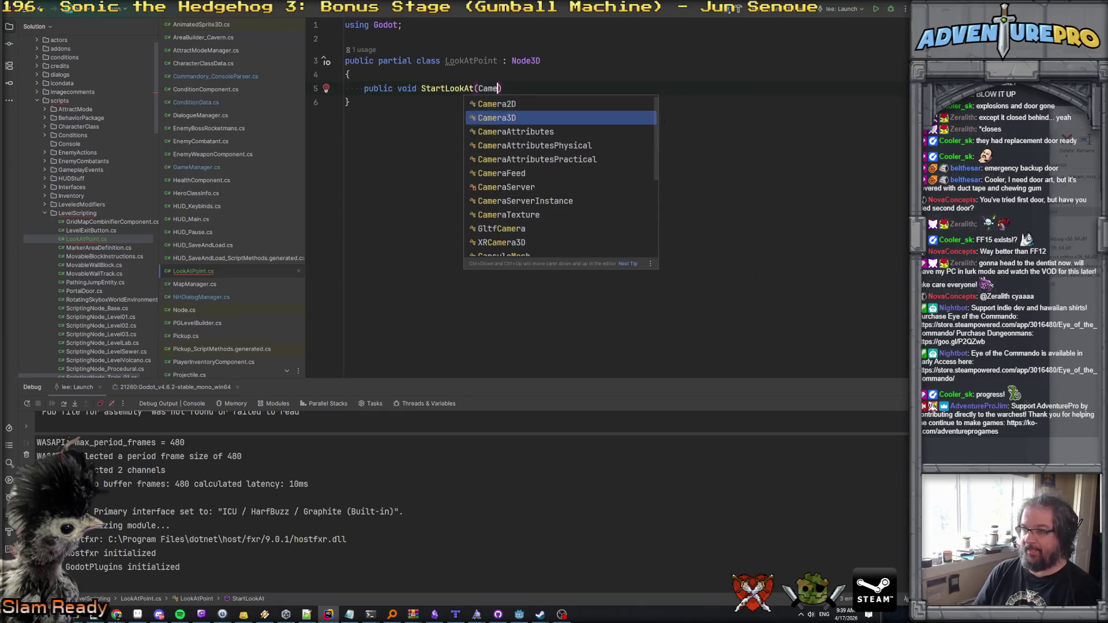
key(Return)
text(cam))
key(Return)
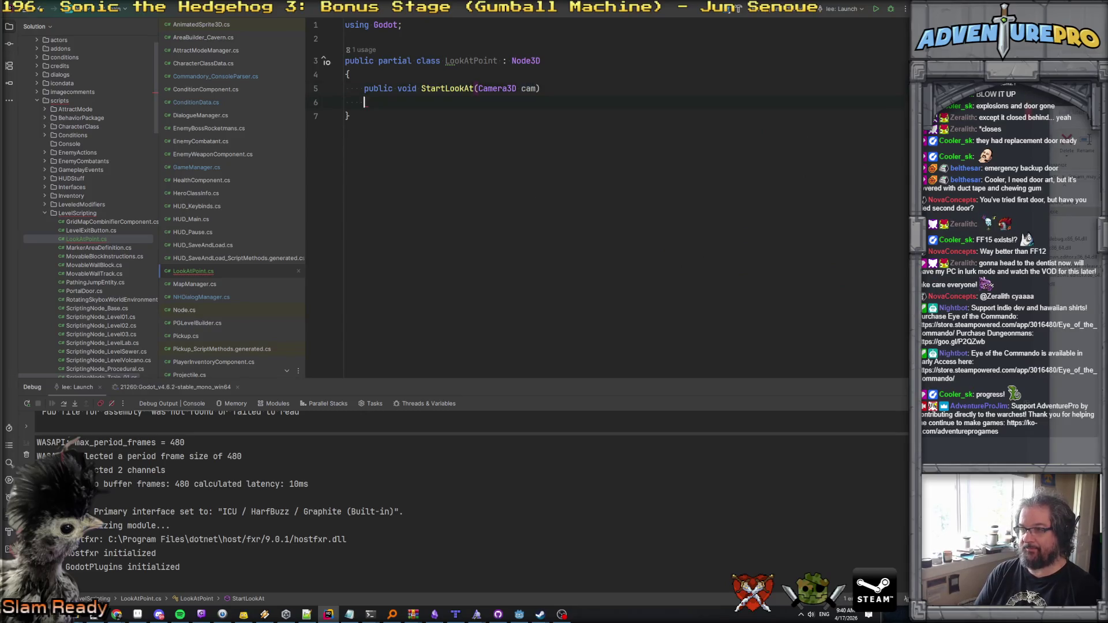
text({)
key(Return)
Step: Declare private Camera3D camera and private bool bActive fields at the top of the class
click(350, 74)
key(Return)
key(Up)
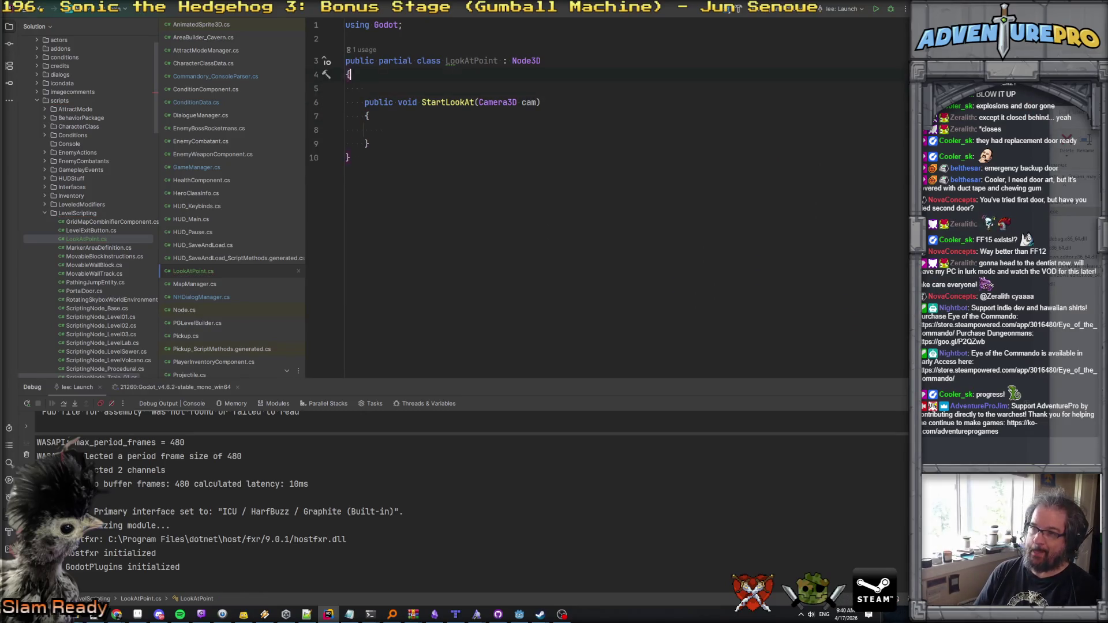
key(Return)
text(Came)
key(Return)
text(camera;)
key(Home)
text(private)
key(End)
key(Return)
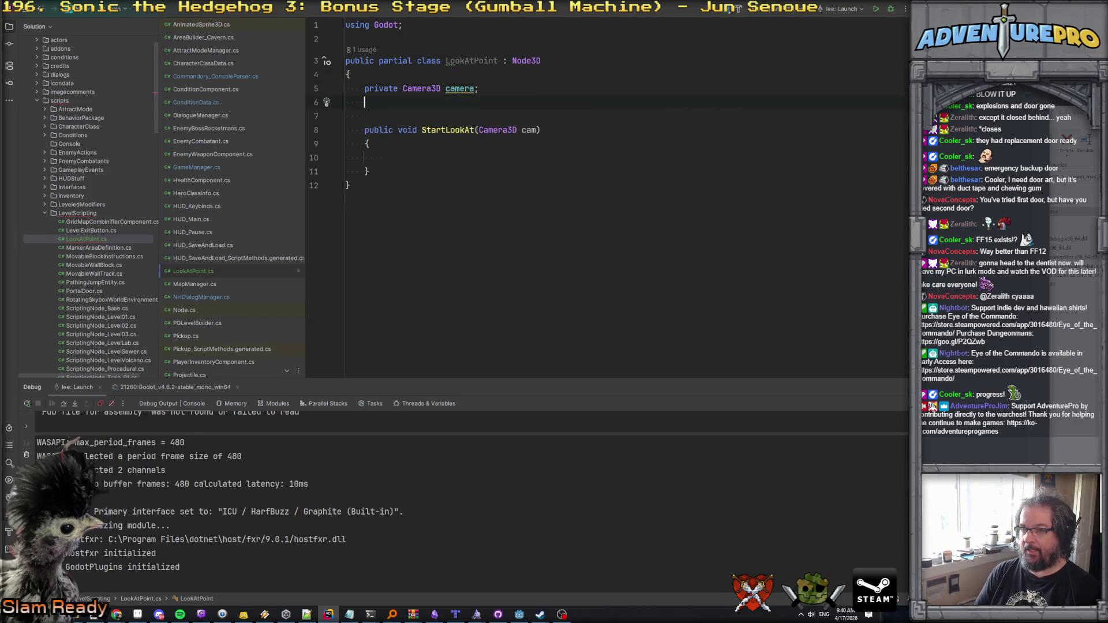
text(private bool bActive;)
key(Down)
Step: Make StartLookAt set bActive = true and camera = cam
click(383, 157)
text(bActive = true;)
key(Return)
text(camera = cam;)
Step: Write a StopLookAt() method that sets bActive = false and camera = null
key(Down)
key(Return)
text(public void StopLK)
key(BackSpace)
text(ookAt())
key(Return)
text({)
key(Return)
text(bActive = false;)
key(Return)
text(cam)
key(Return)
text(= null;)
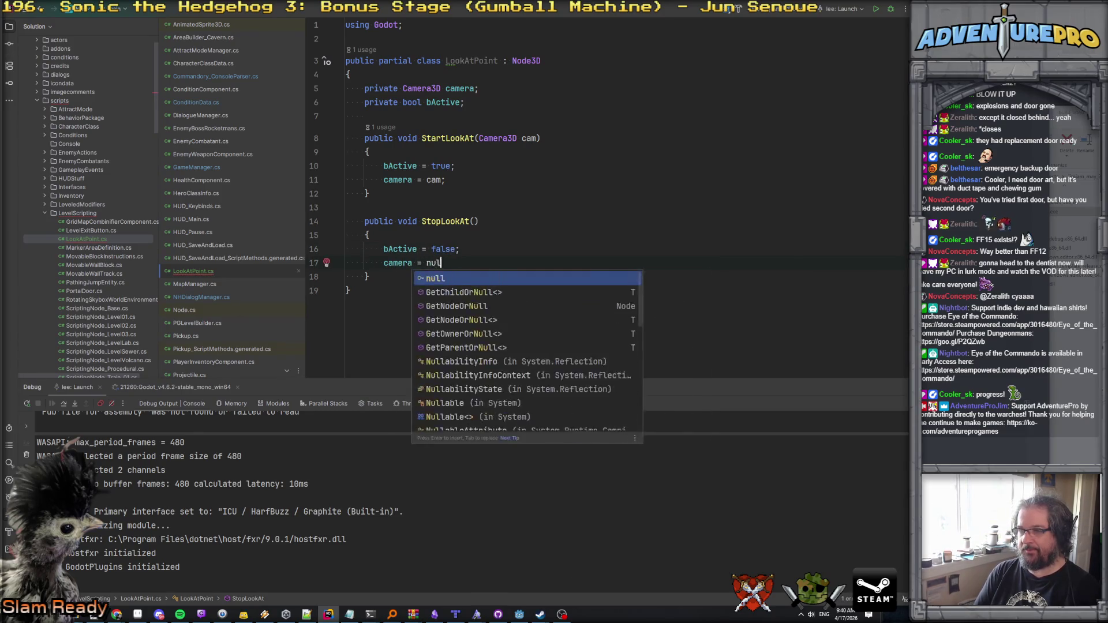
key(Return)
click(383, 263)
key(BackSpace)
key(End)
key(Return)
key(Return)
text(pro)
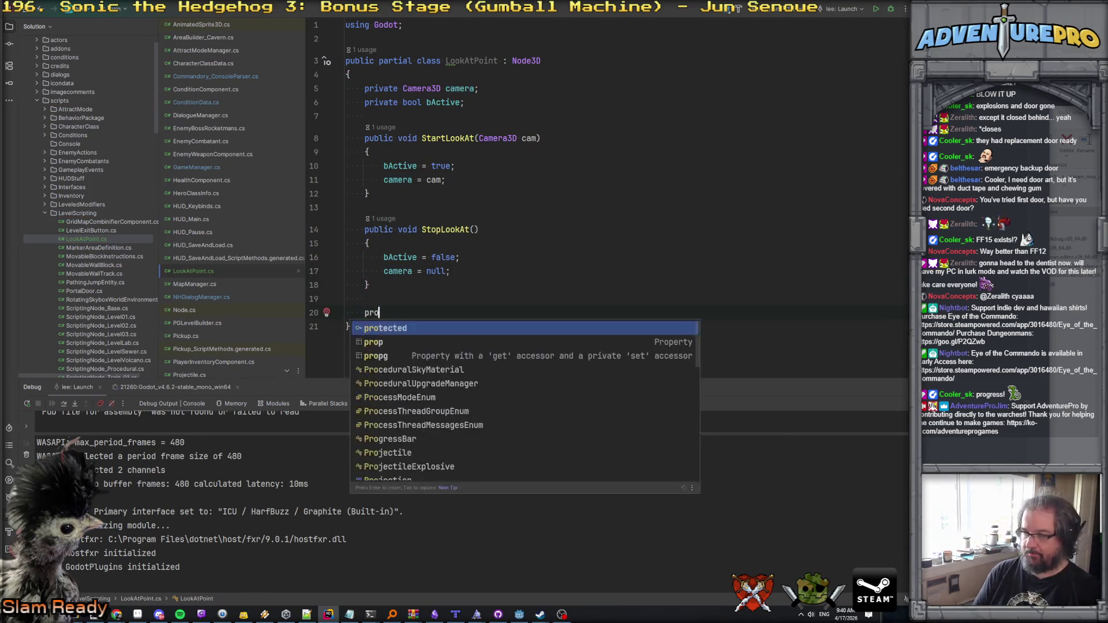
text(cess)
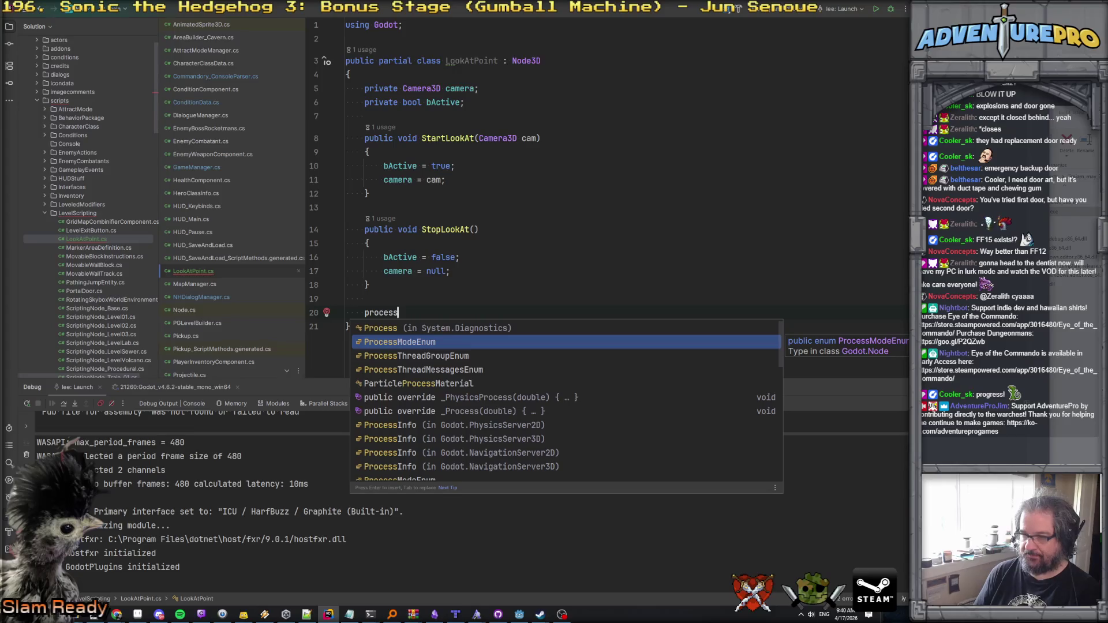
Step: Insert a _Process override and delete its generated summary comment
key(Down)
key(Down)
key(Down)
key(Return)
key(Up)
key(Home)
key(shift+Up)
key(shift+Up)
key(shift+Up)
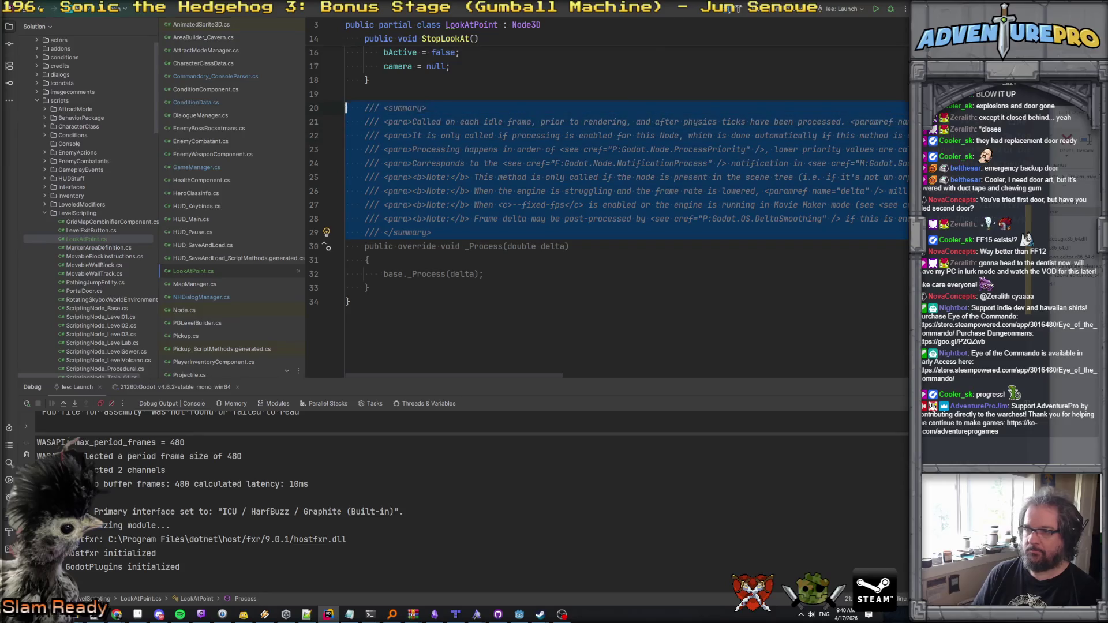
key(Delete)
key(Down)
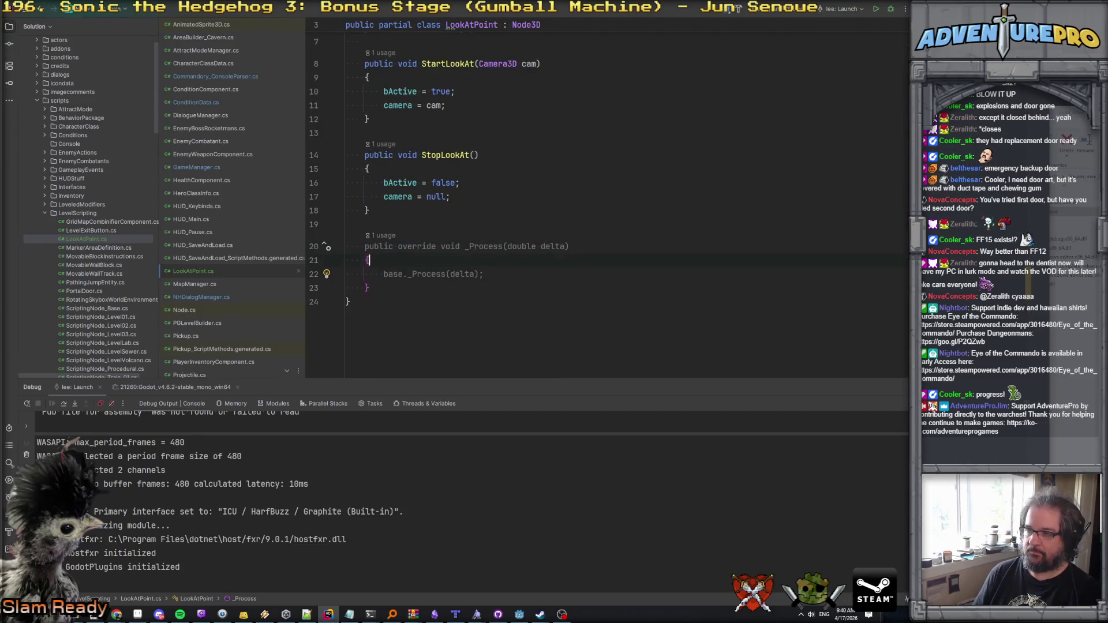
Step: Replace bActive = true in StartLookAt with setting ProcessMode to Always
drag(382, 93, 485, 88)
text(process)
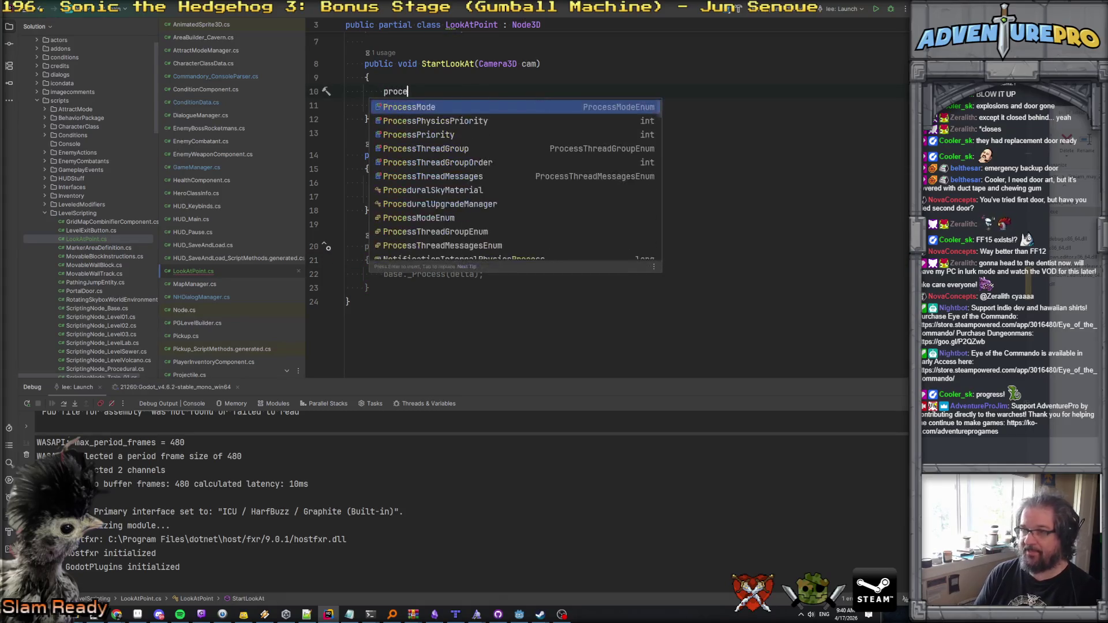
key(Return)
text(.)
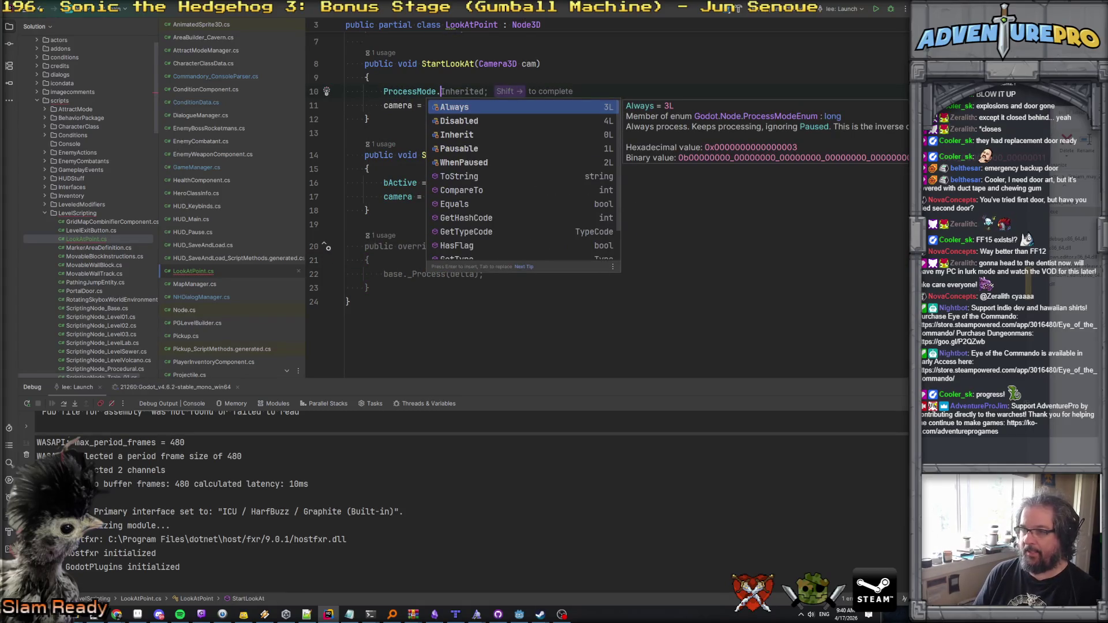
key(Return)
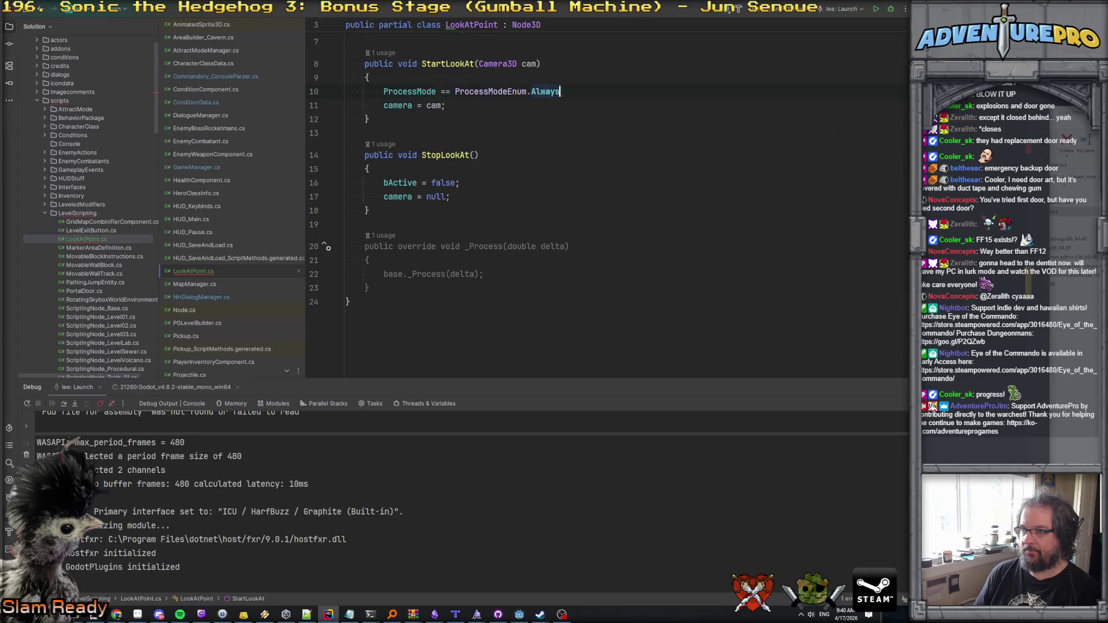
text(;)
key(Left)
key(Left)
key(Left)
key(BackSpace)
click(346, 105)
Step: Set ProcessMode to Disabled in StopLookAt and delete its bActive = false line
key(Down)
key(Down)
key(Down)
key(Down)
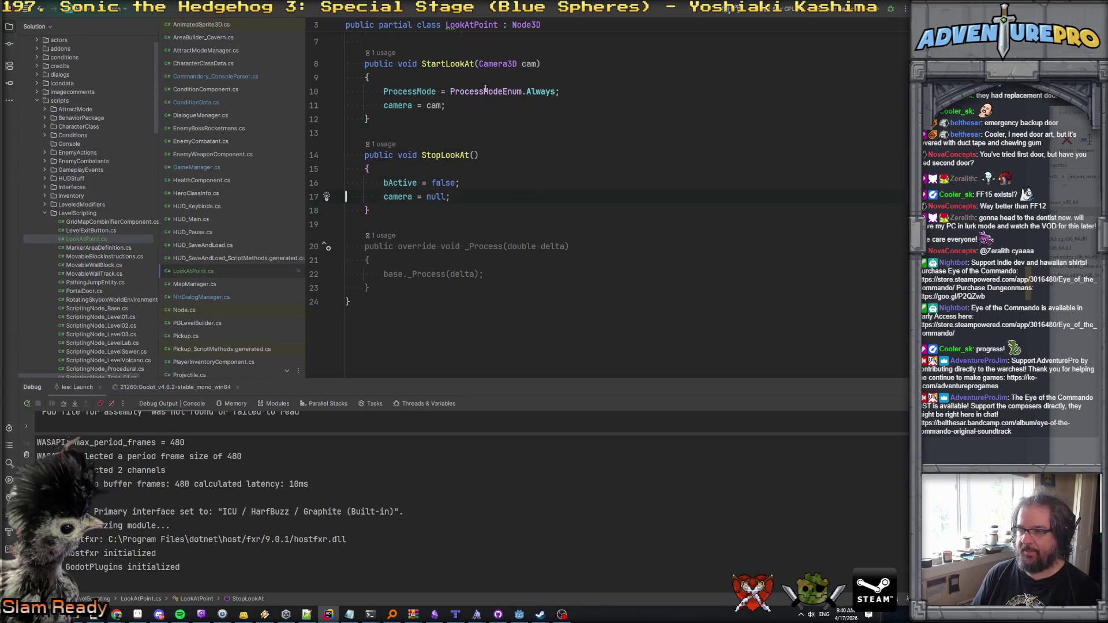
key(ctrl+v)
key(BackSpace)
key(BackSpace)
key(BackSpace)
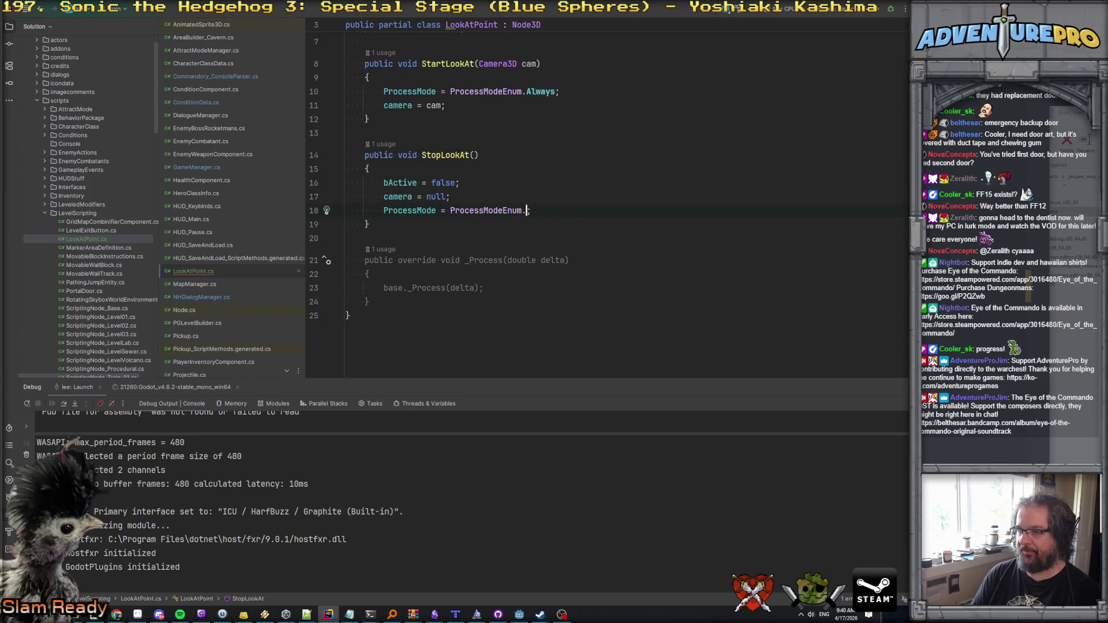
key(Down)
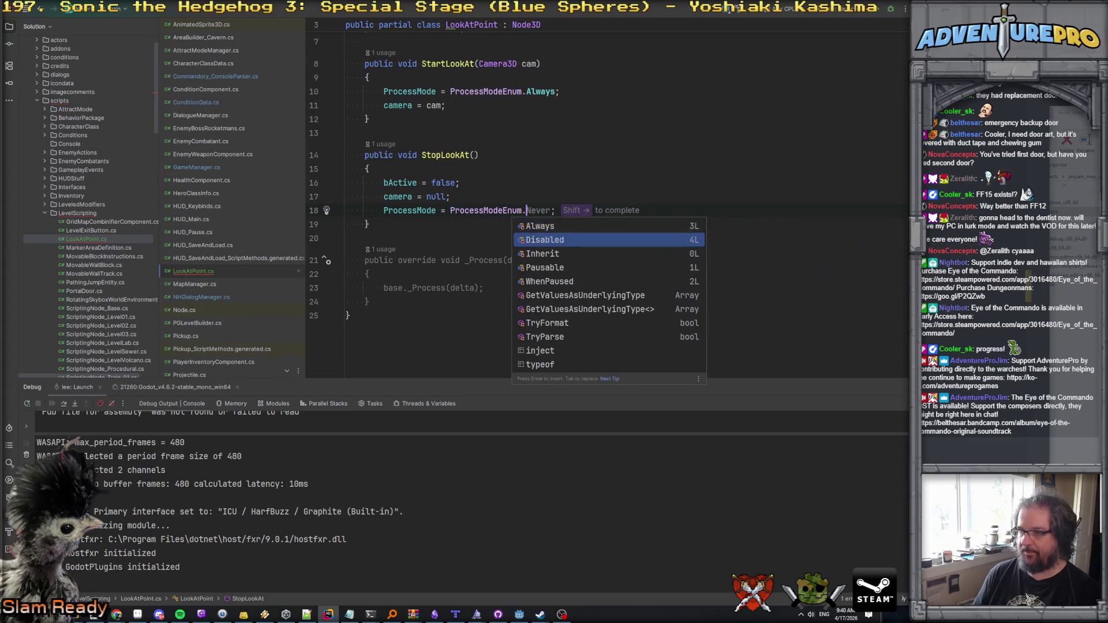
key(Return)
key(Up)
key(Up)
key(Home)
key(shift+Down)
key(Delete)
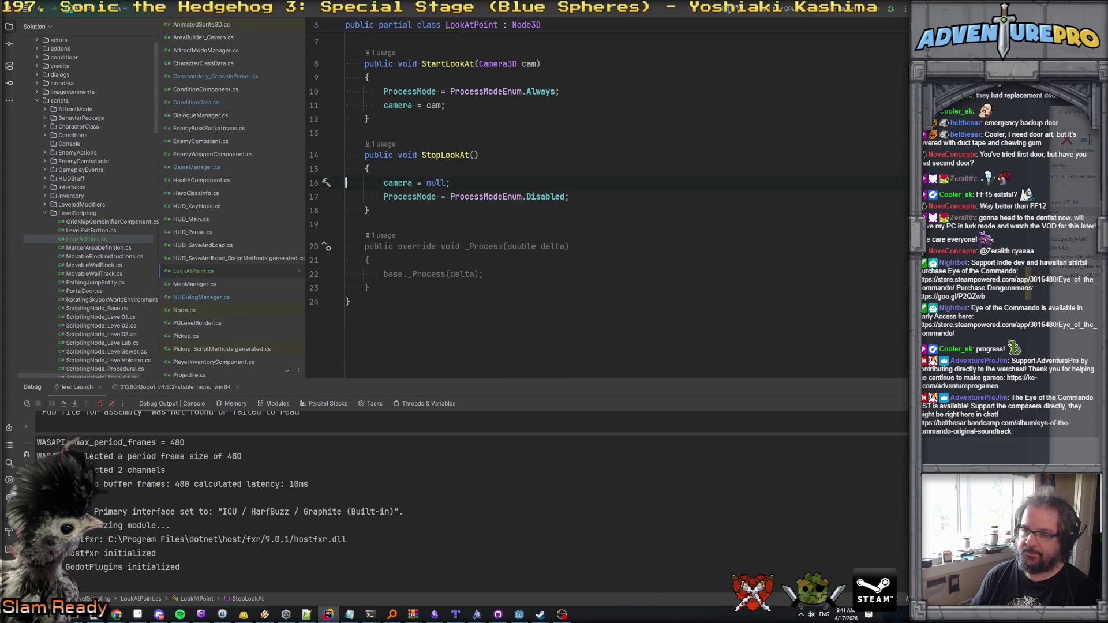
Step: In _Process, add if (camera != null) { camera.LookAt(GlobalPosition); }
scroll(468, 227, up, 2)
scroll(468, 226, down, 1)
click(393, 295)
click(384, 306)
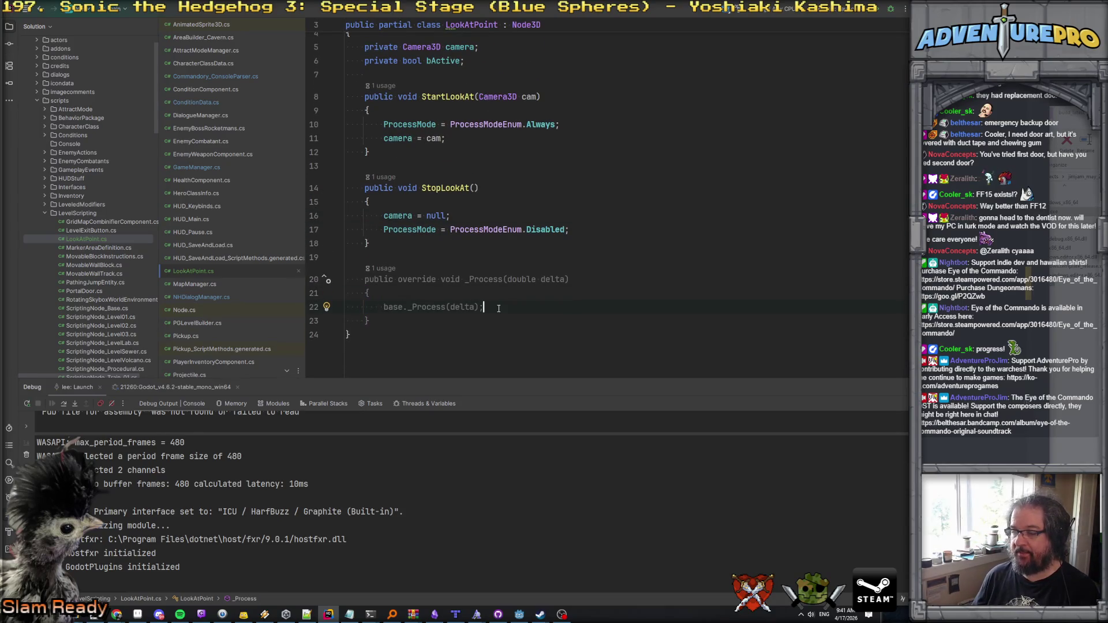
key(Return)
text(if( camera != n)
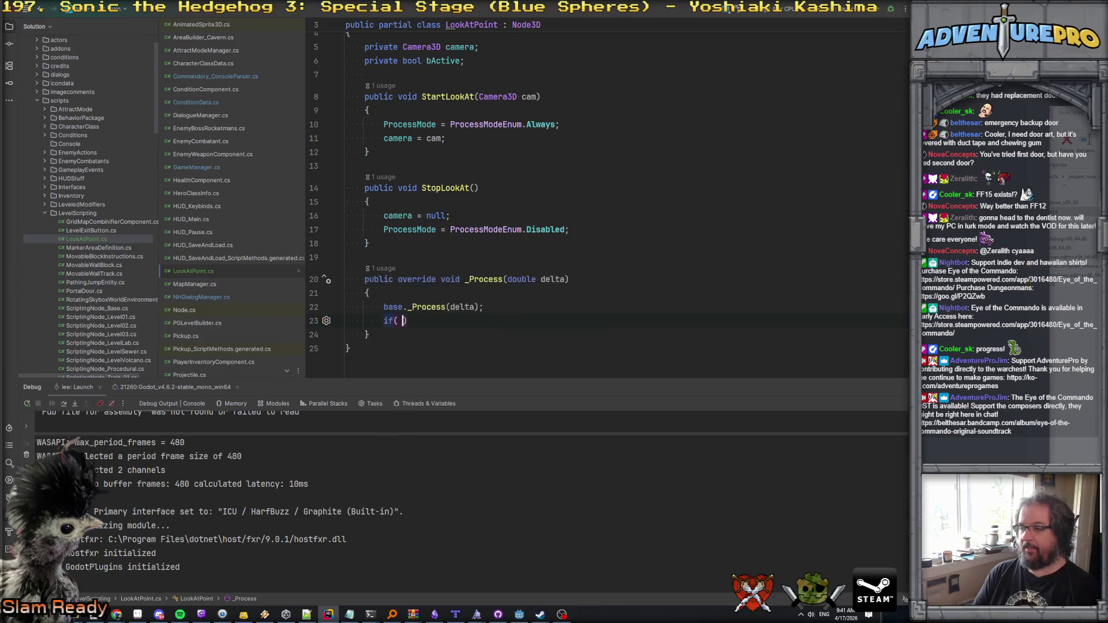
key(Return)
text())
key(Return)
text({)
key(Return)
text(camera.Loo)
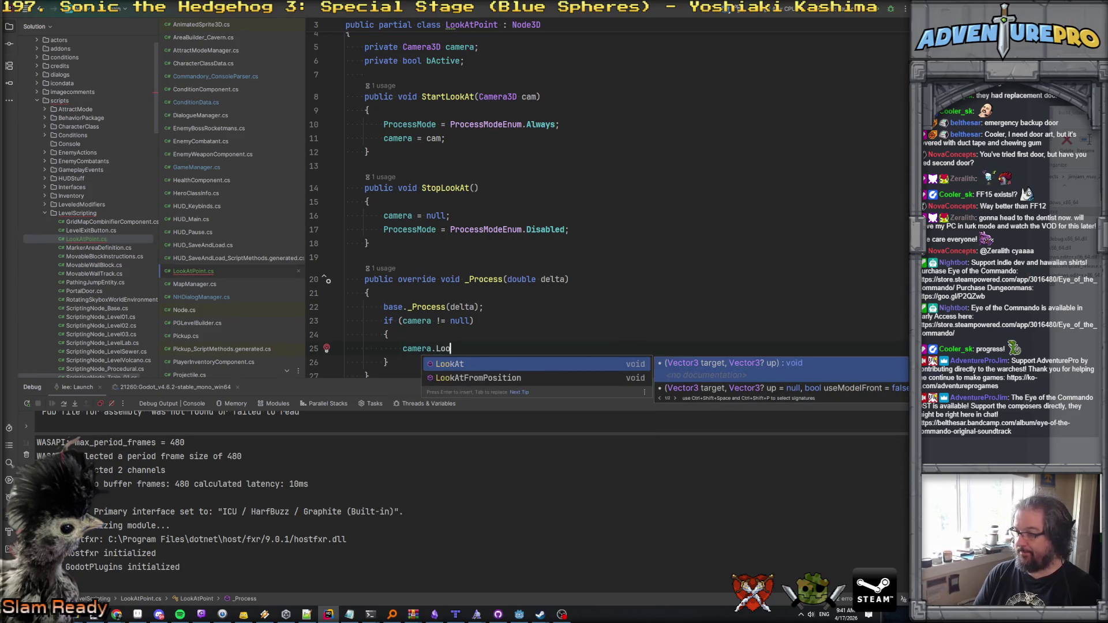
key(Return)
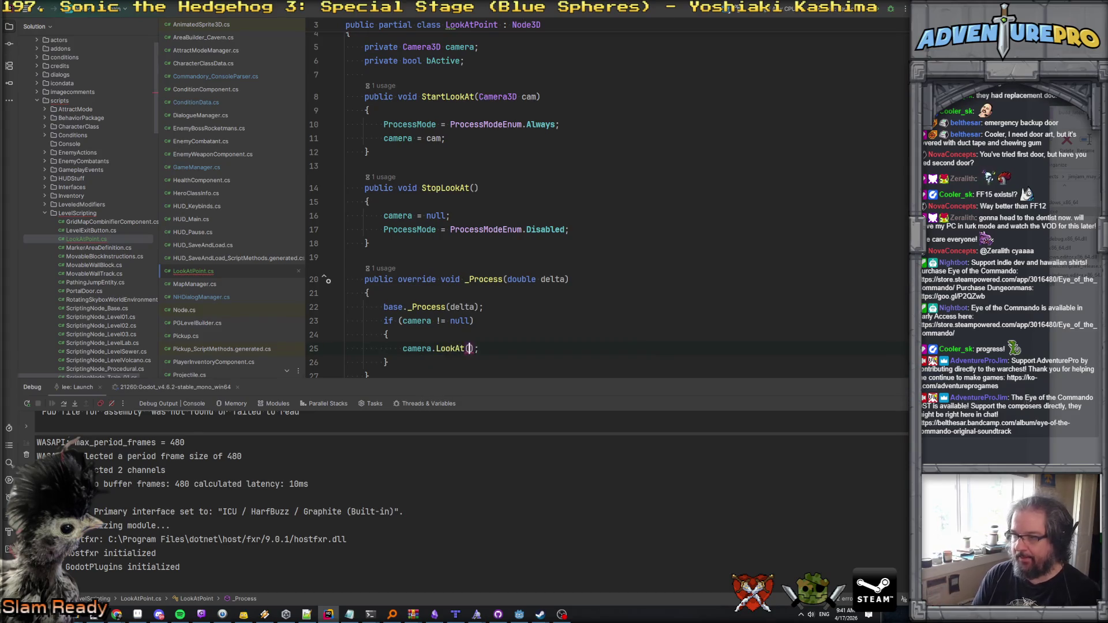
text(globalPo)
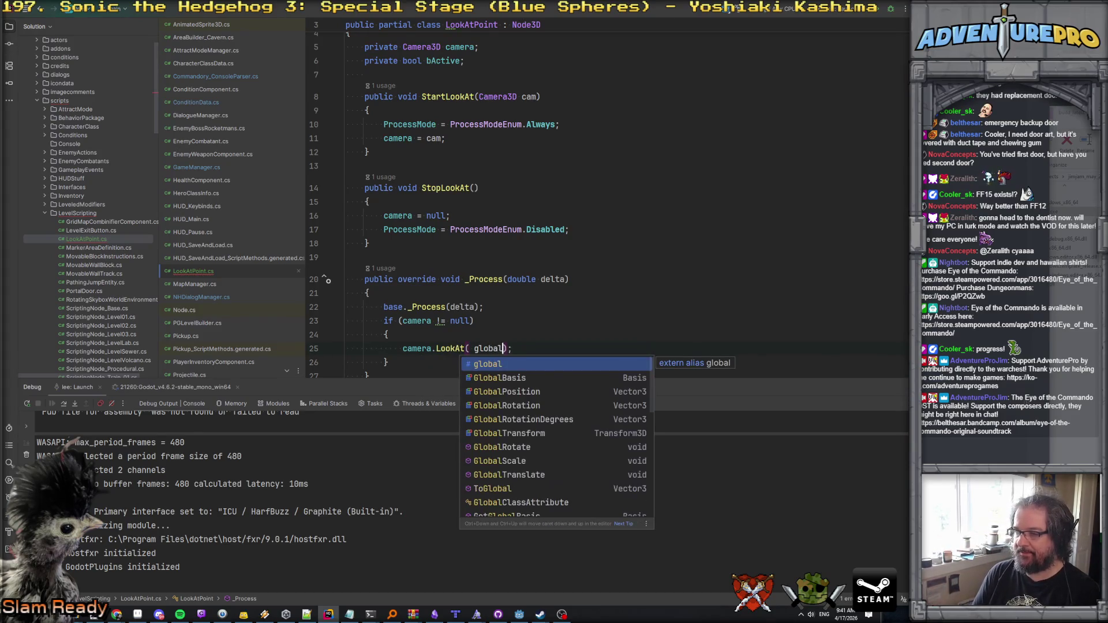
key(Return)
key(Up)
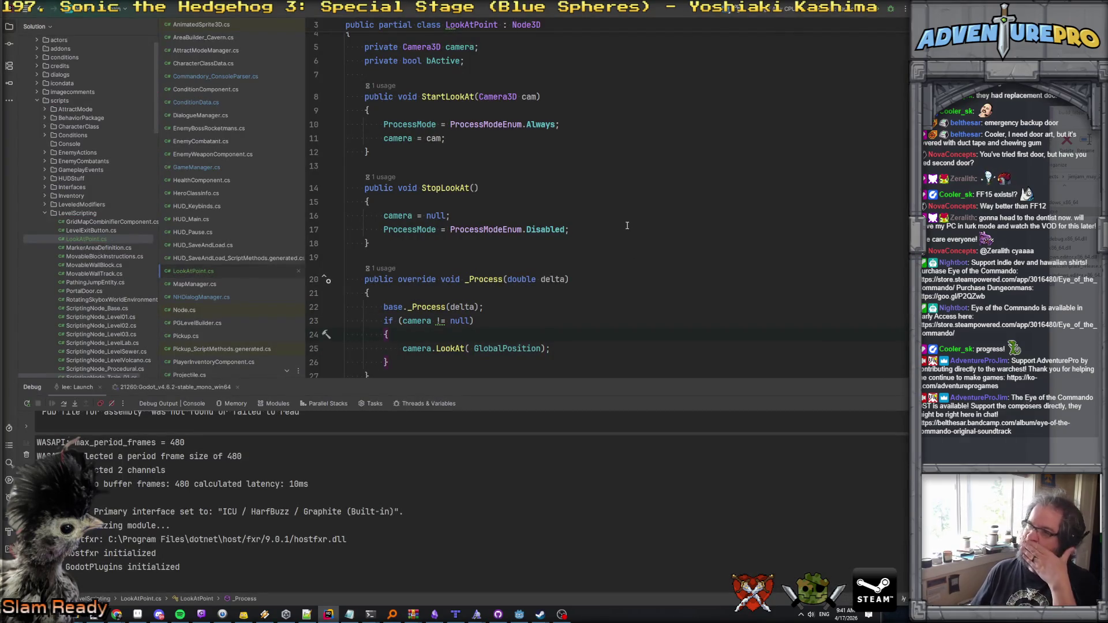
scroll(628, 225, up, 2)
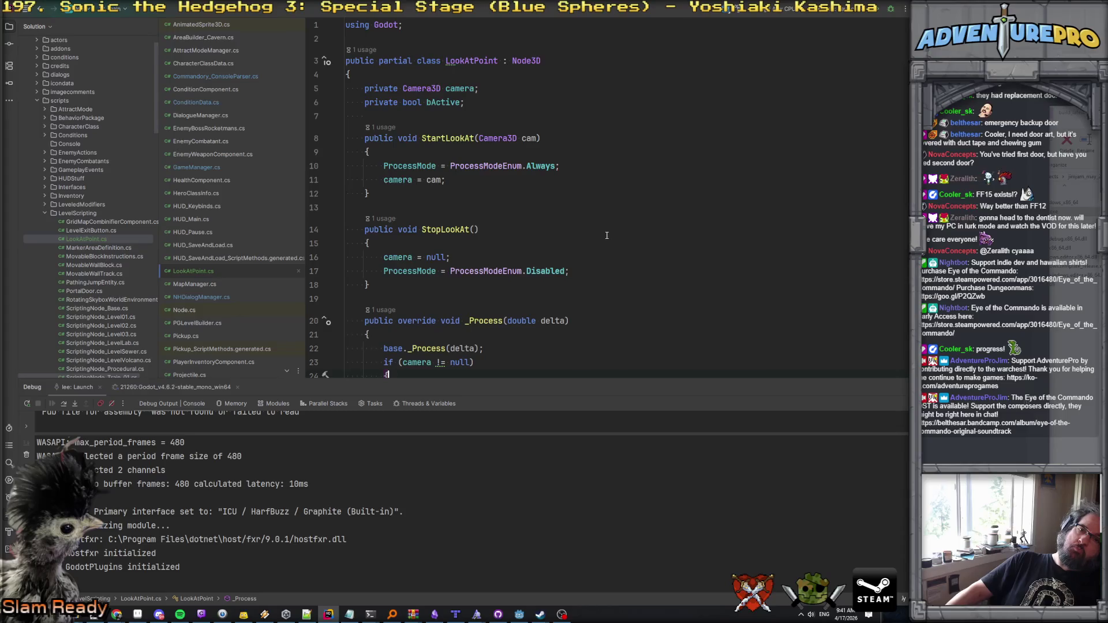
Step: Build the C# project in Godot, rebuild after the first failure, then save level_02
click(520, 614)
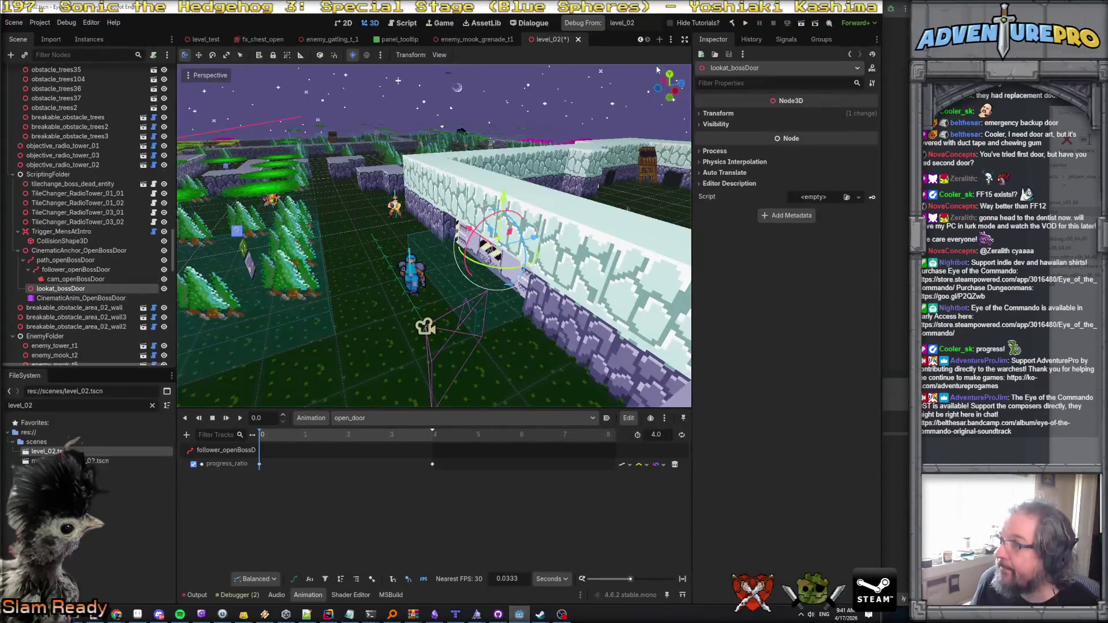
click(731, 23)
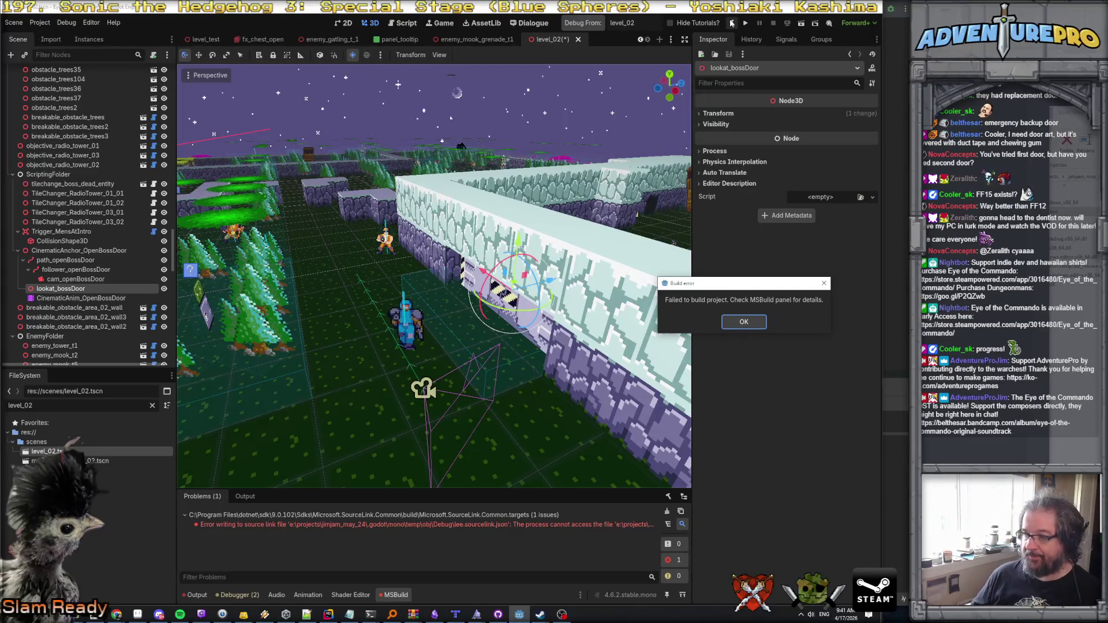
key(Return)
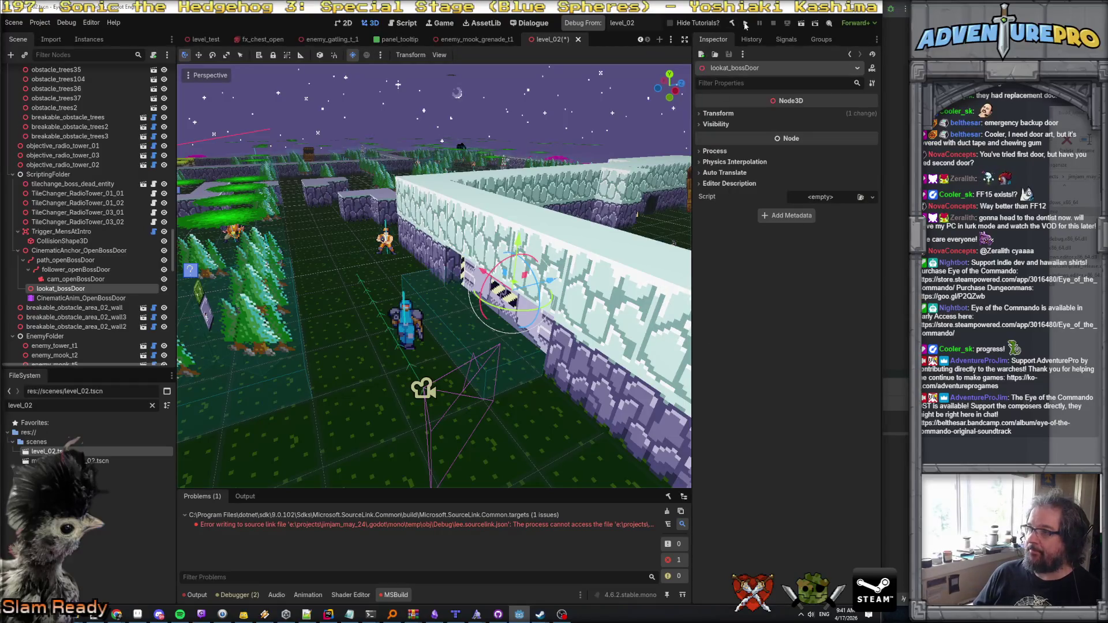
click(744, 24)
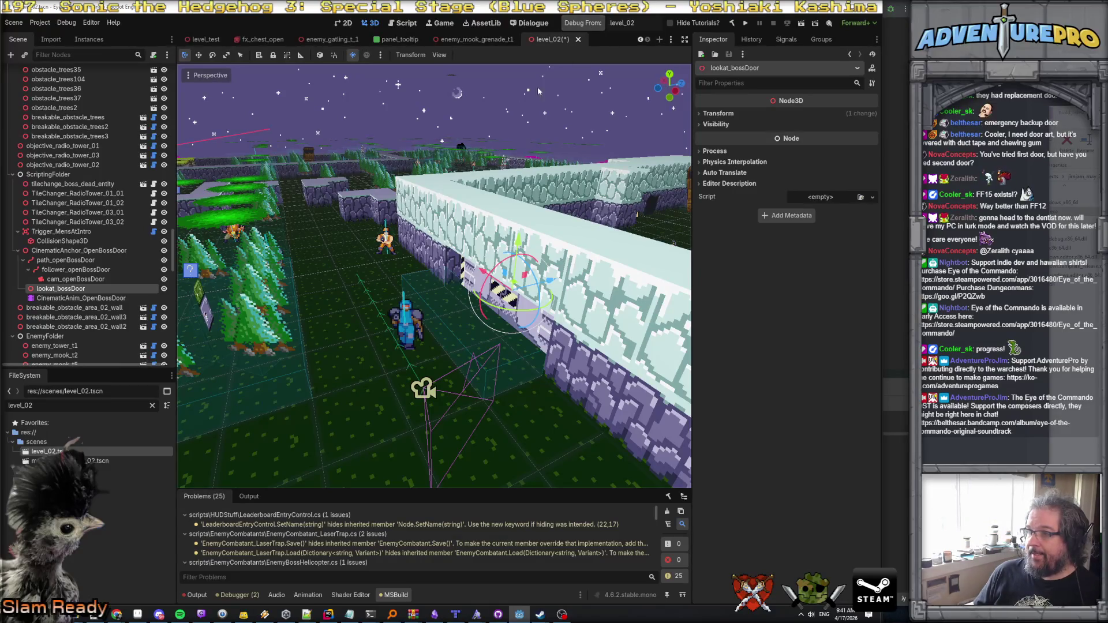
key(ctrl+s)
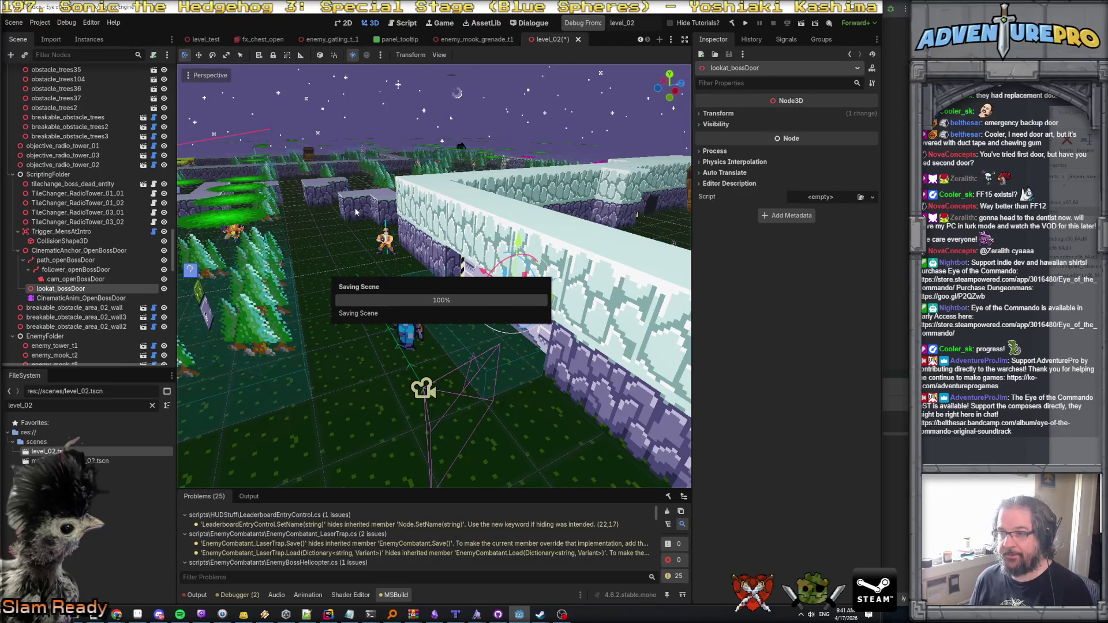
Step: Attach the LookAtPoint.cs script to the lookat_bossDoor node
right_click(103, 289)
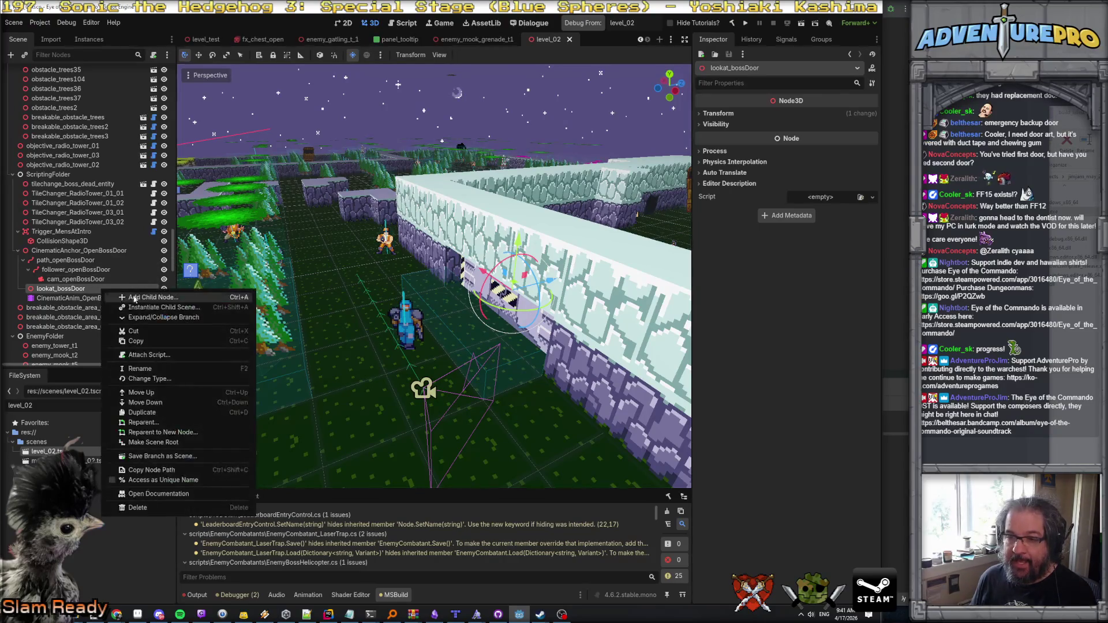
key(Escape)
double_click(20, 405)
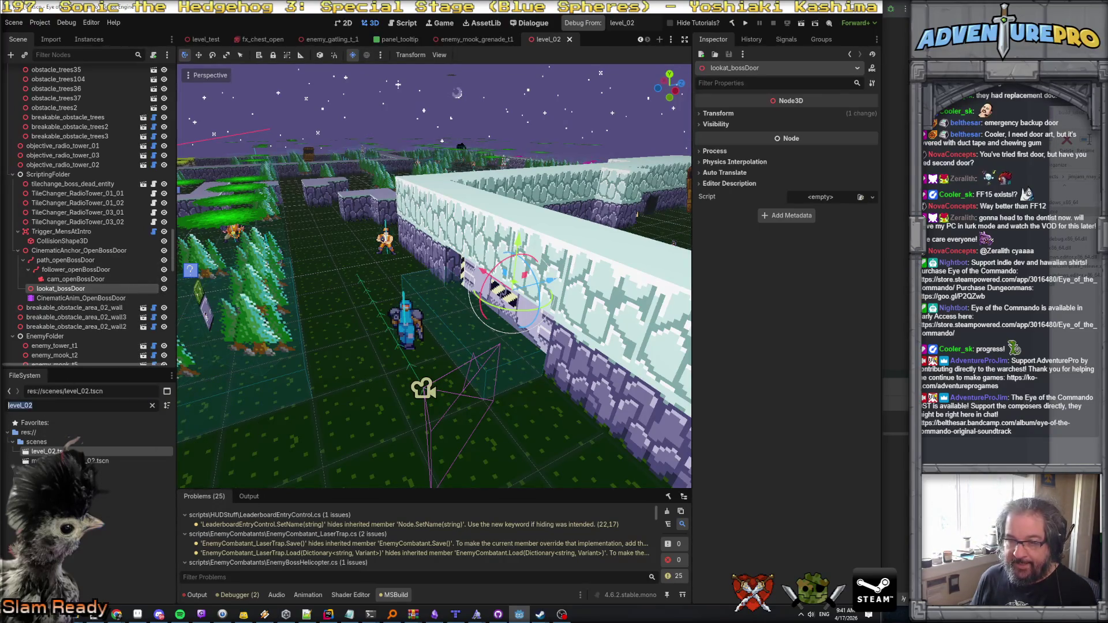
text(lookatp)
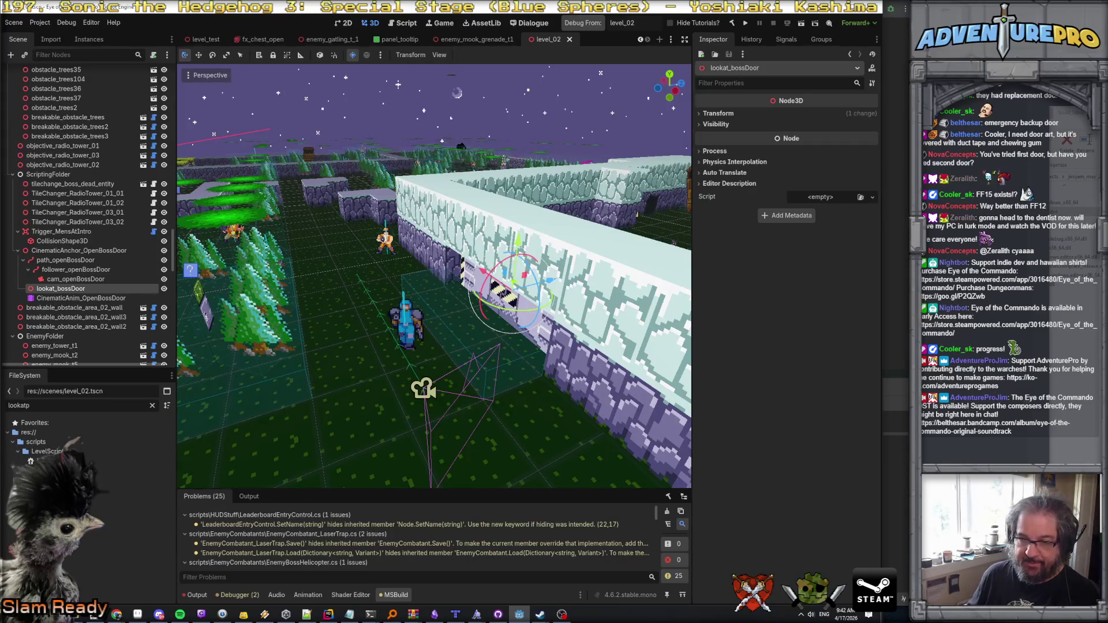
drag(58, 461, 81, 275)
Step: Add a Call Method Track targeting lookat_bossDoor to the CinematicAnim_OpenBossDoor animation
click(80, 280)
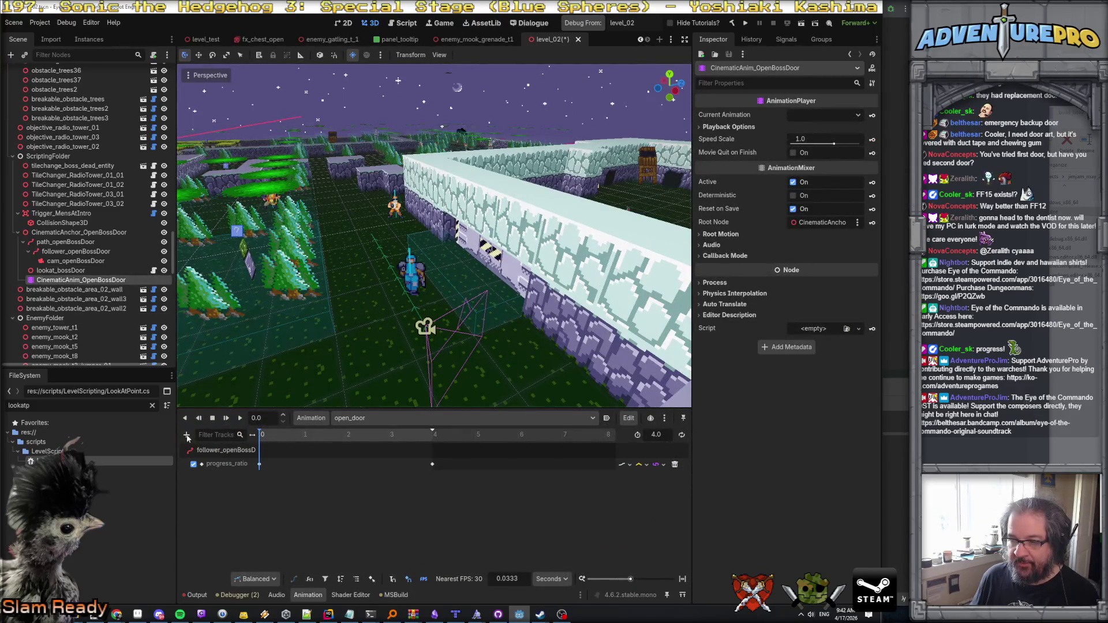
click(186, 436)
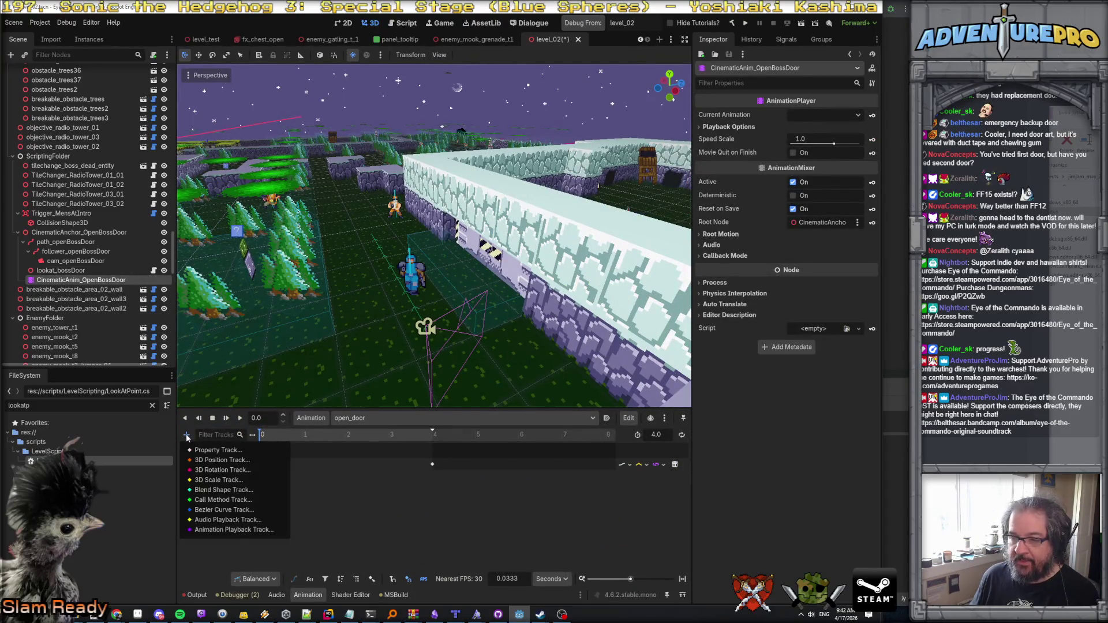
click(222, 501)
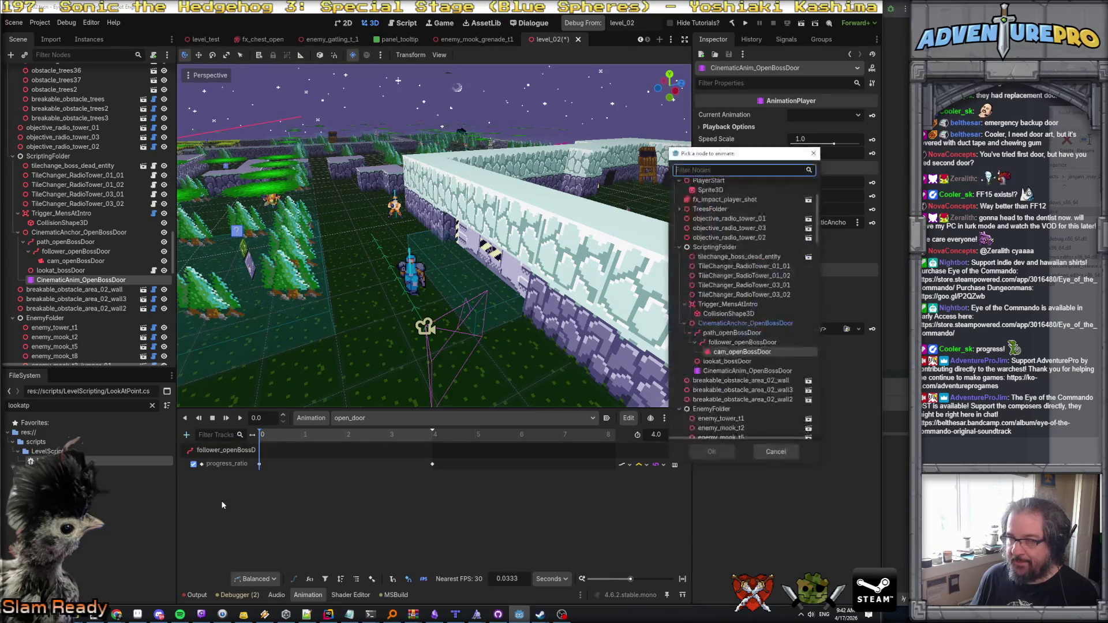
click(728, 362)
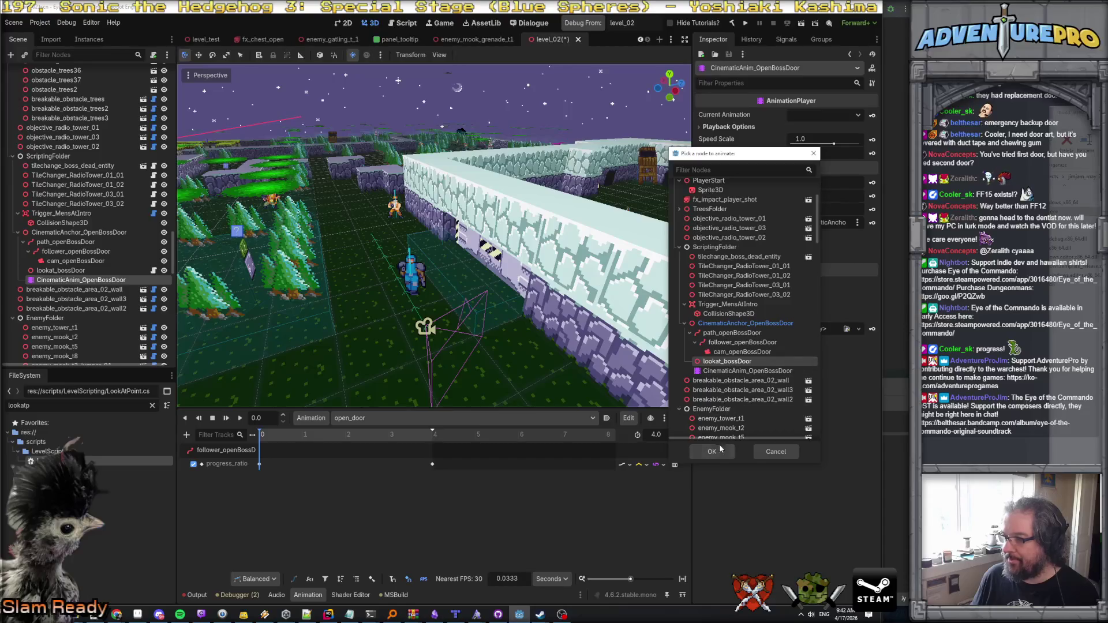
click(711, 452)
Step: Insert a StartLookAt call key at time 0 on the Functions track and select it
right_click(258, 490)
click(279, 498)
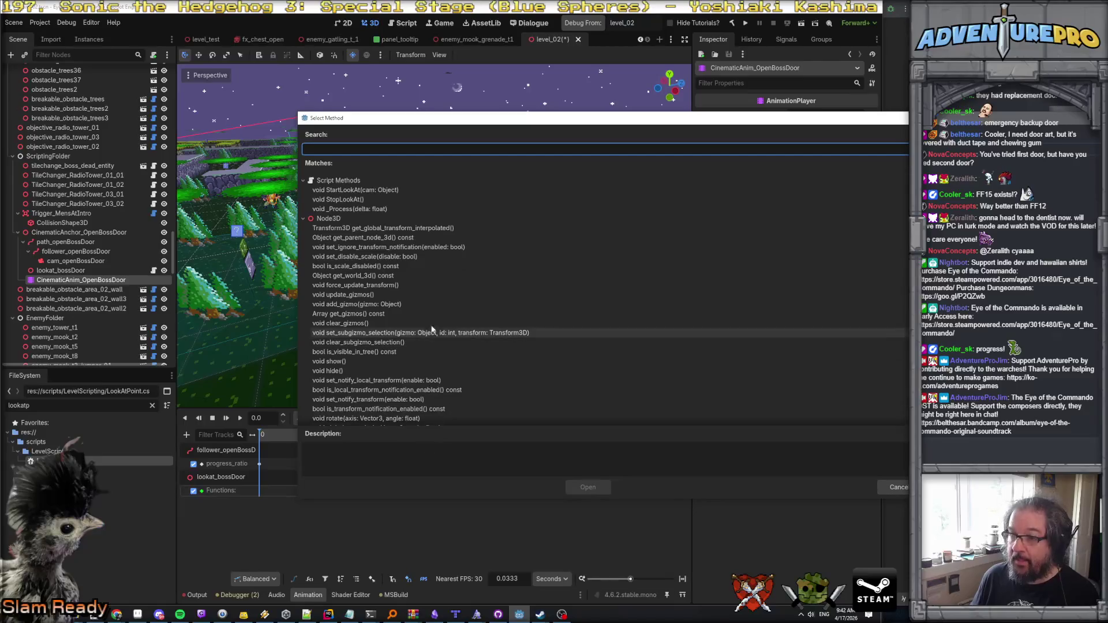
click(365, 191)
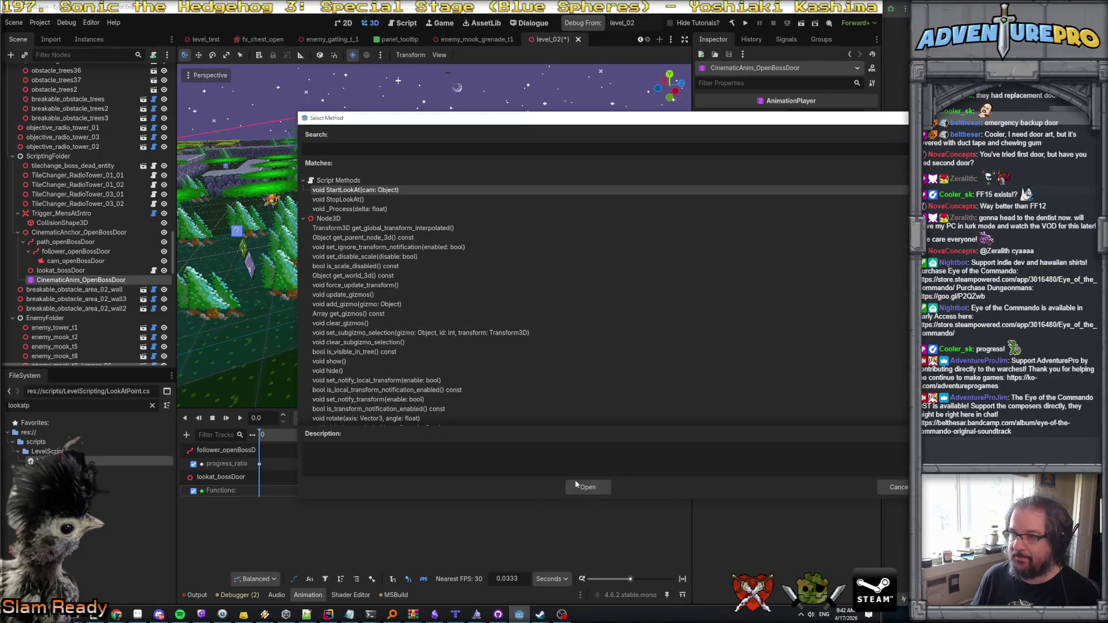
click(587, 488)
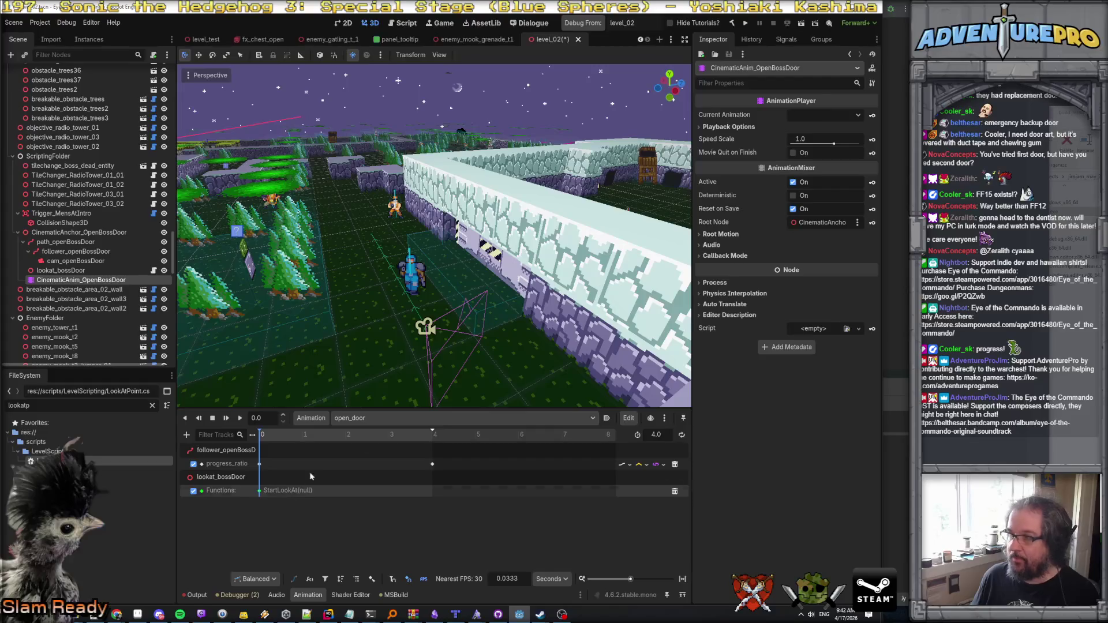
click(259, 490)
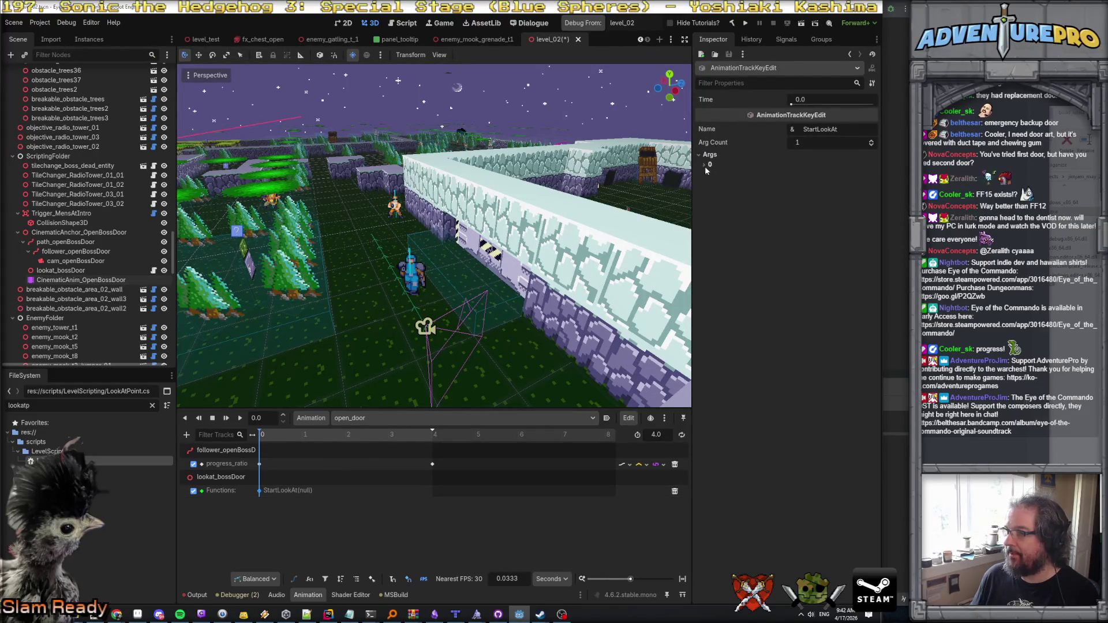
Step: Expand the StartLookAt key's arguments and try assigning cam_openBossDoor as an Object argument
click(705, 166)
click(838, 174)
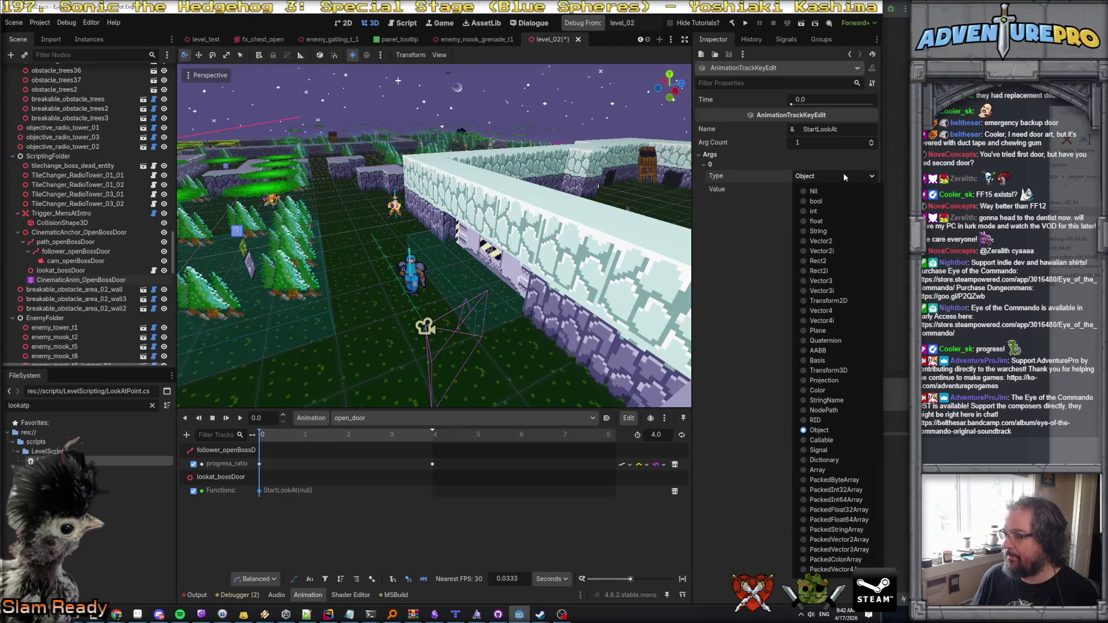
click(843, 172)
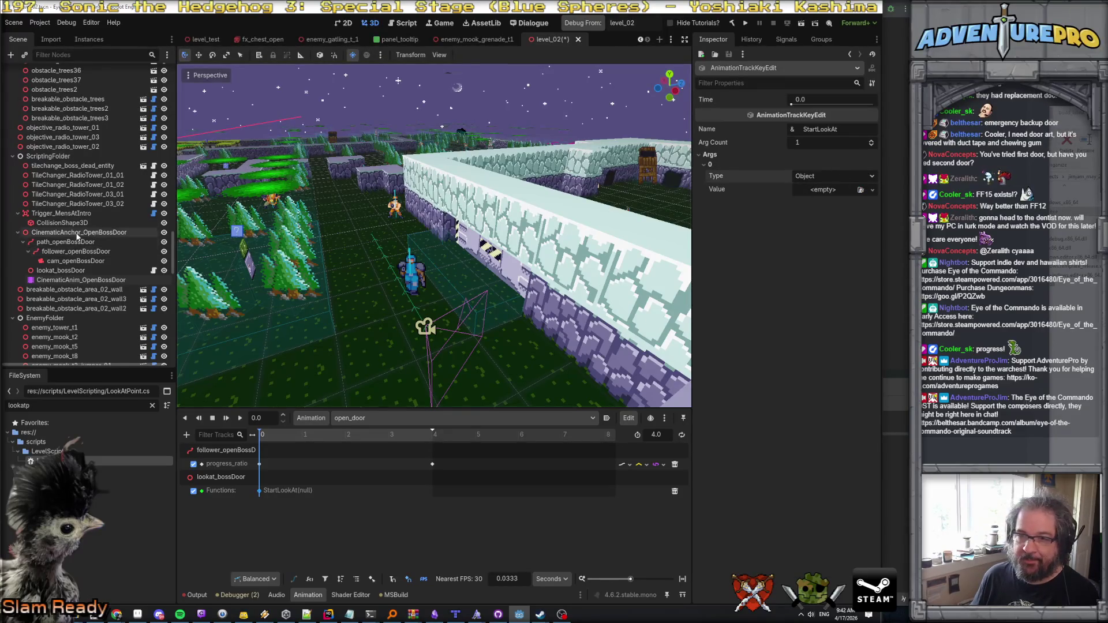
mouse_move(75, 261)
mouse_down()
mouse_move(813, 217)
mouse_move(808, 188)
mouse_up()
click(809, 188)
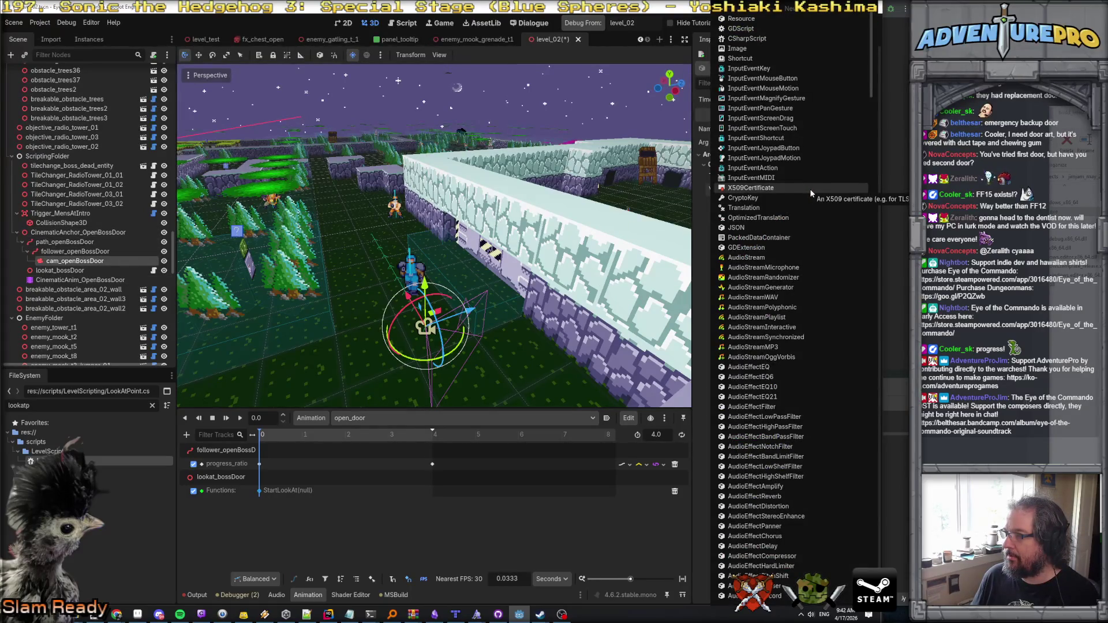
key(Escape)
Step: Change the argument type to NodePath and set its value to cam_openBossDoor
click(840, 174)
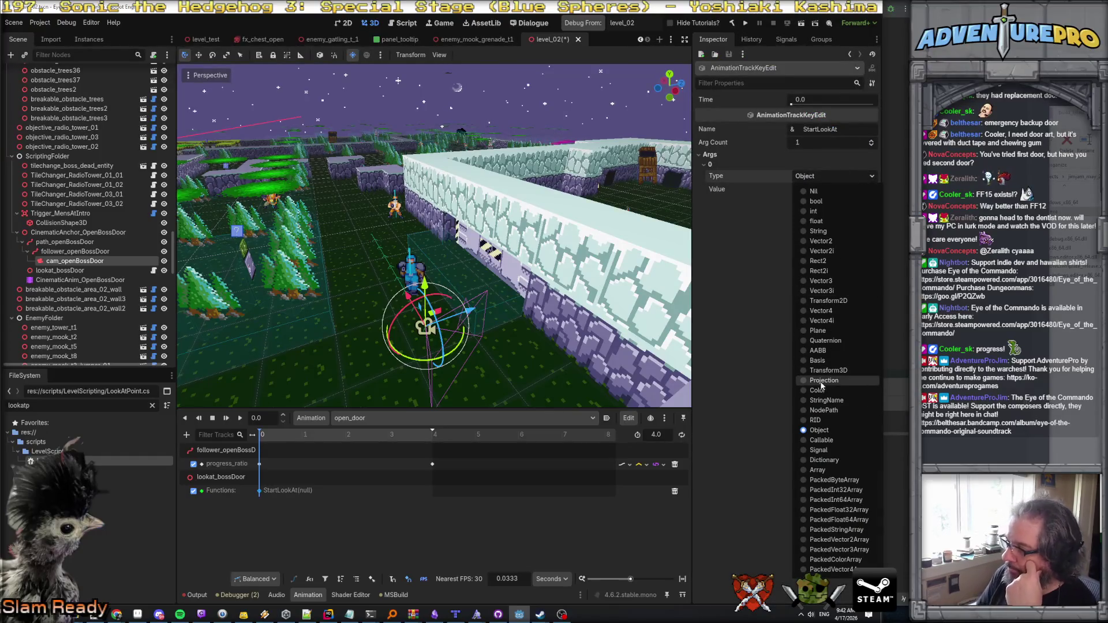
click(819, 410)
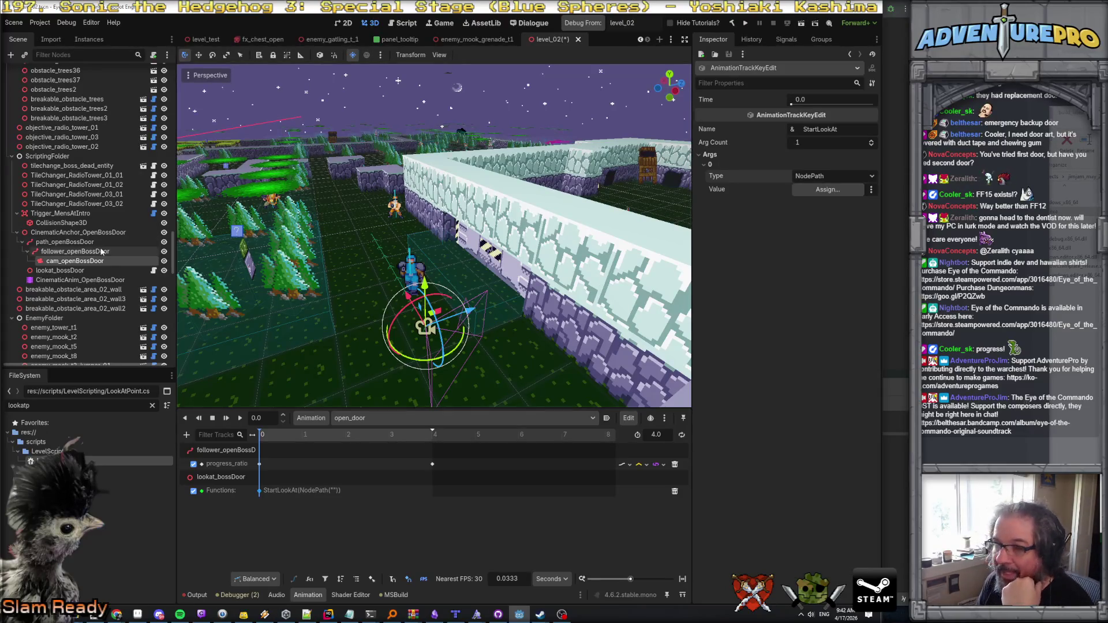
mouse_move(81, 261)
mouse_down()
mouse_move(705, 219)
mouse_move(824, 193)
mouse_up()
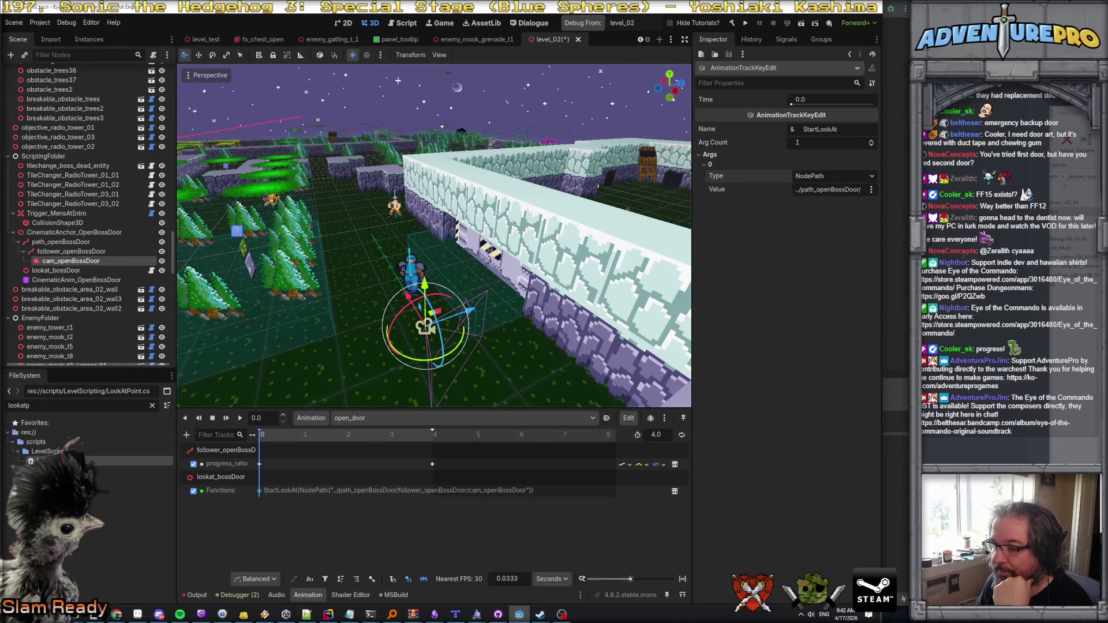
key(alt+Tab)
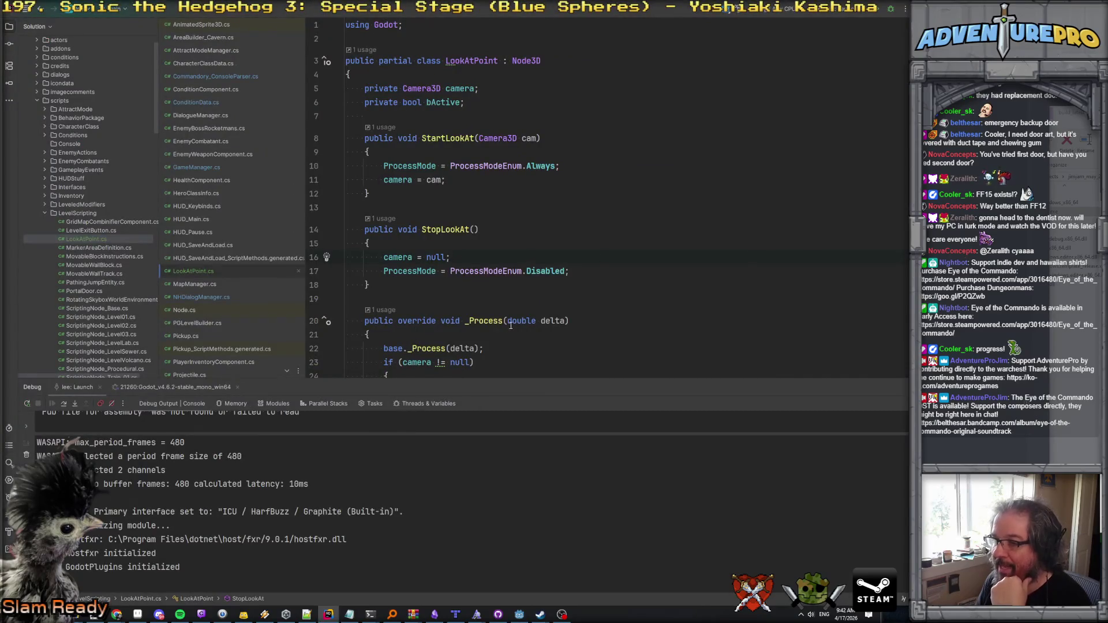
Step: Change StartLookAt's parameter to NodePath camPath in LookAtPoint.cs
drag(479, 138, 531, 138)
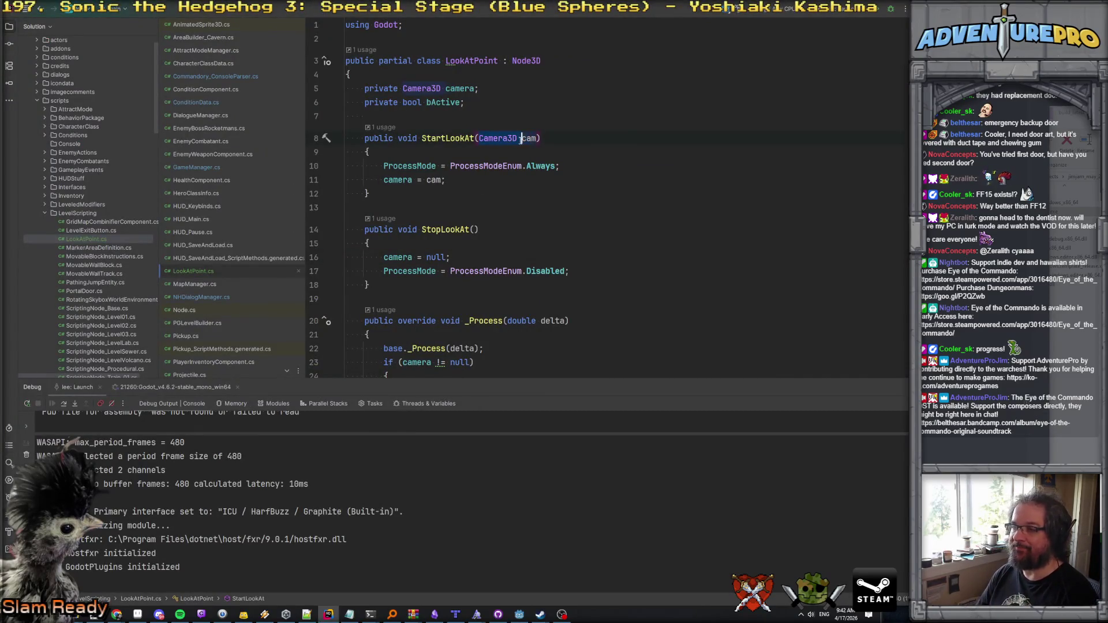
text(NodePath)
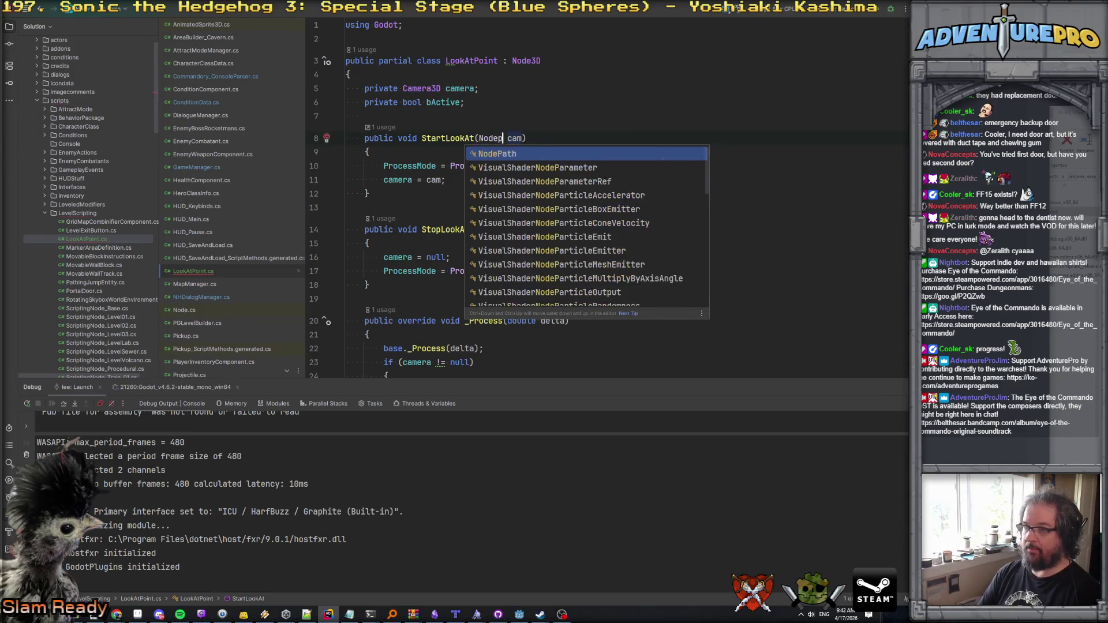
key(Return)
text(Path)
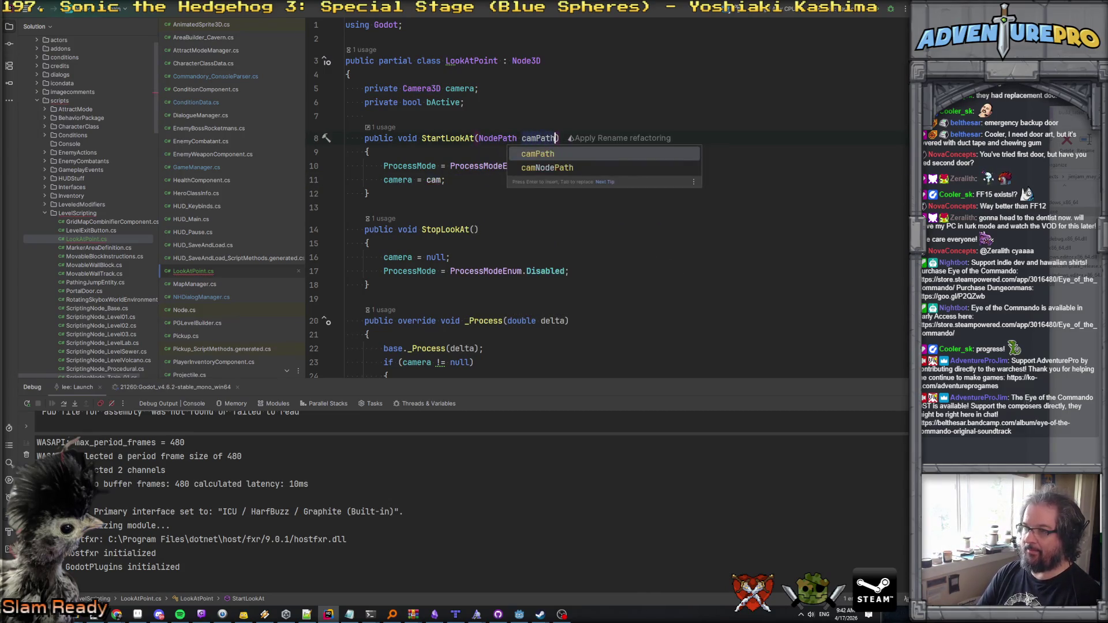
key(Escape)
key(Down)
key(Down)
key(Down)
Step: Search the solution for NodePath usages and look up the GetNodeOrNull example
double_click(496, 144)
key(ctrl+shift+f)
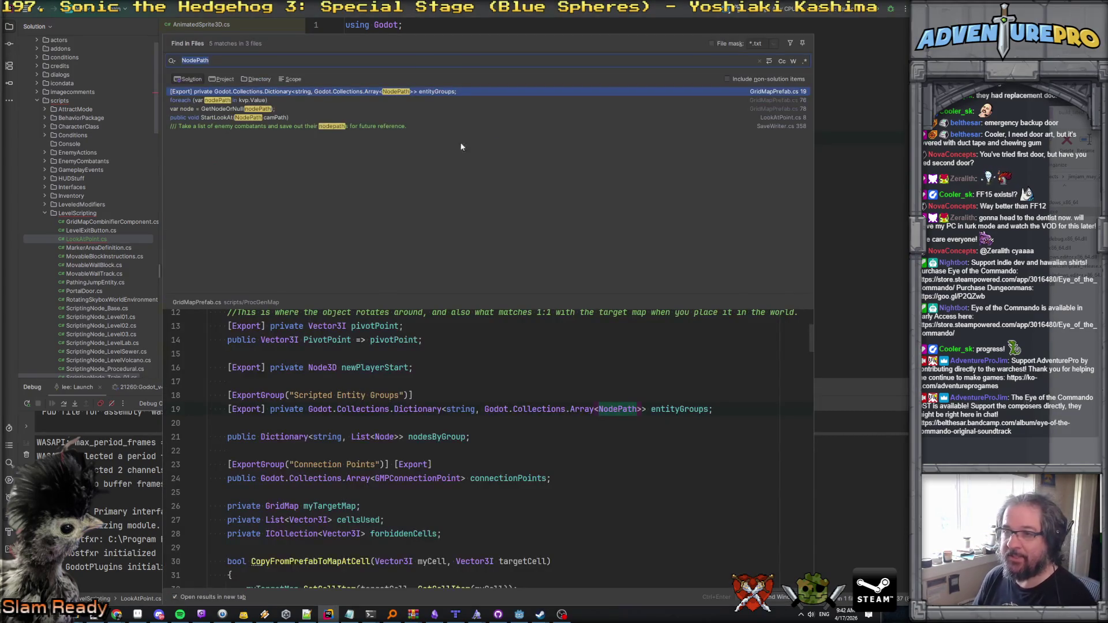
click(245, 109)
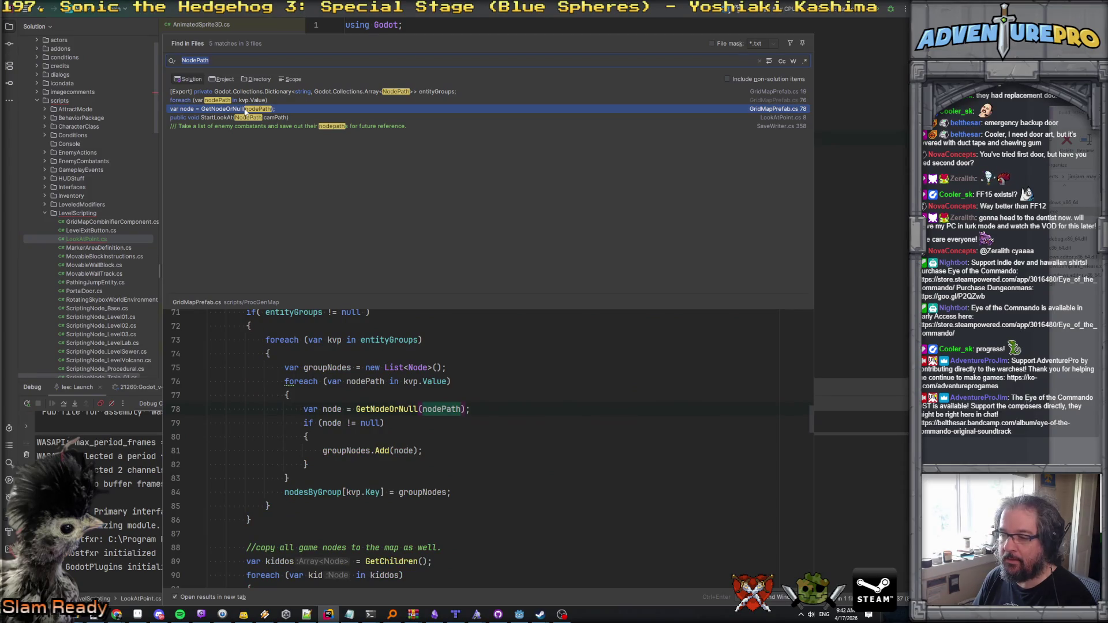
click(382, 409)
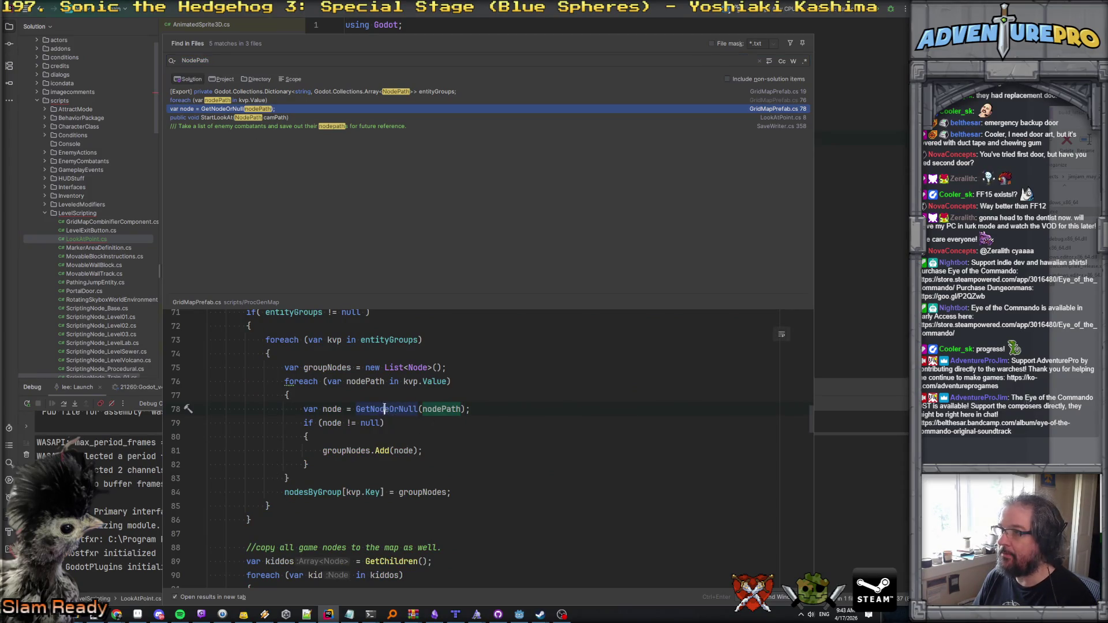
ctrl+click(384, 408)
key(ctrl+minus)
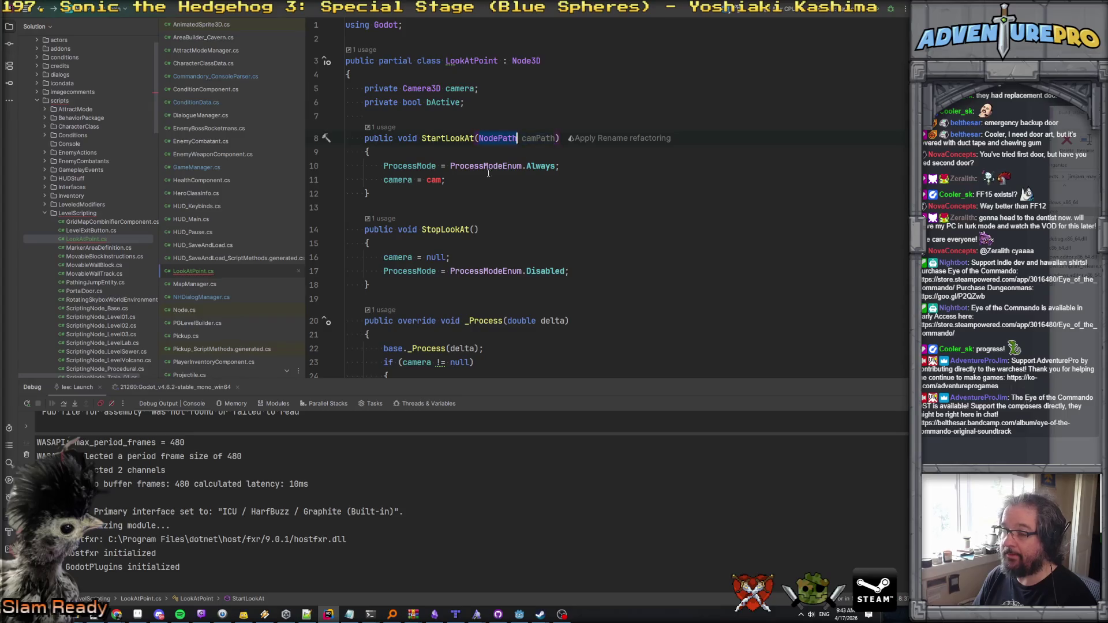
Step: Write camera = GetNodeOrNull(camPath) as Camera3D; and return to Godot
click(569, 183)
key(BackSpace)
key(BackSpace)
key(BackSpace)
text(GetNodeOr)
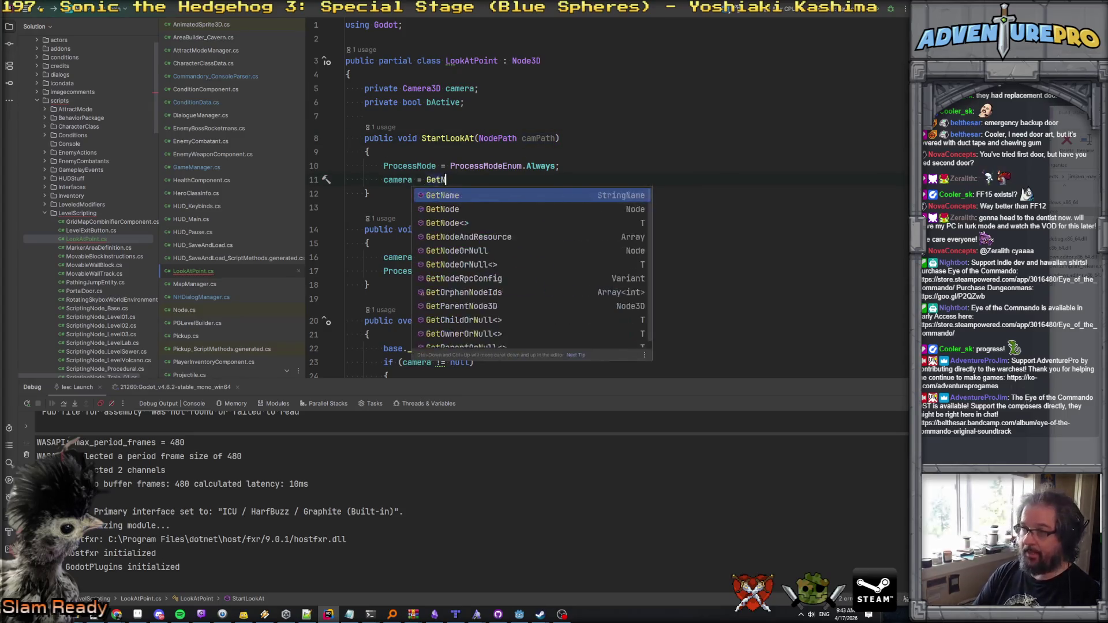
key(Return)
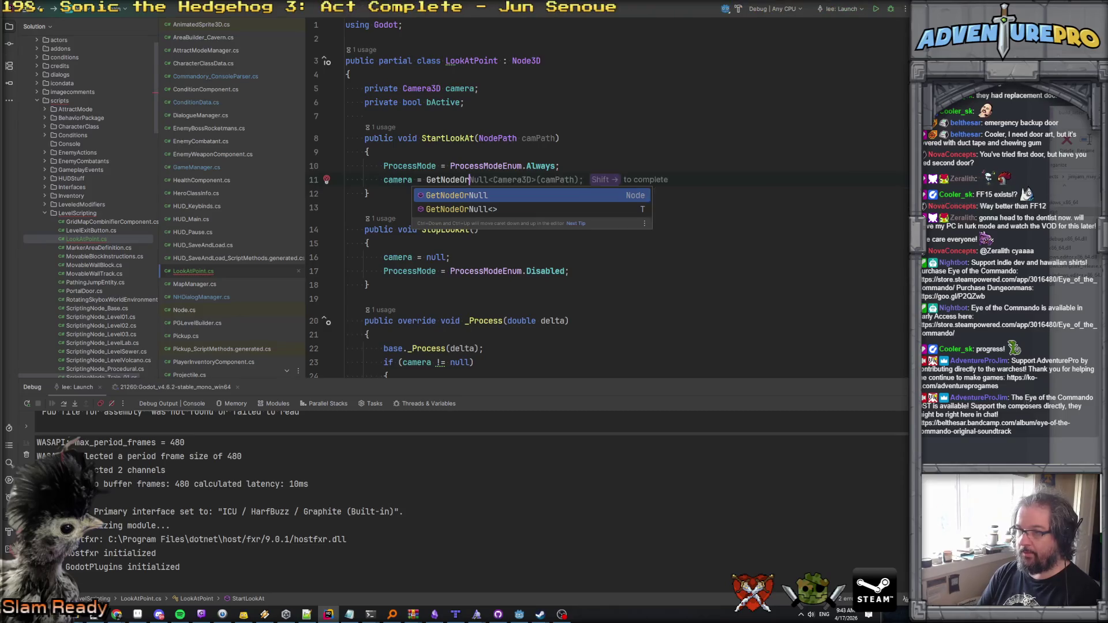
text(camPath);)
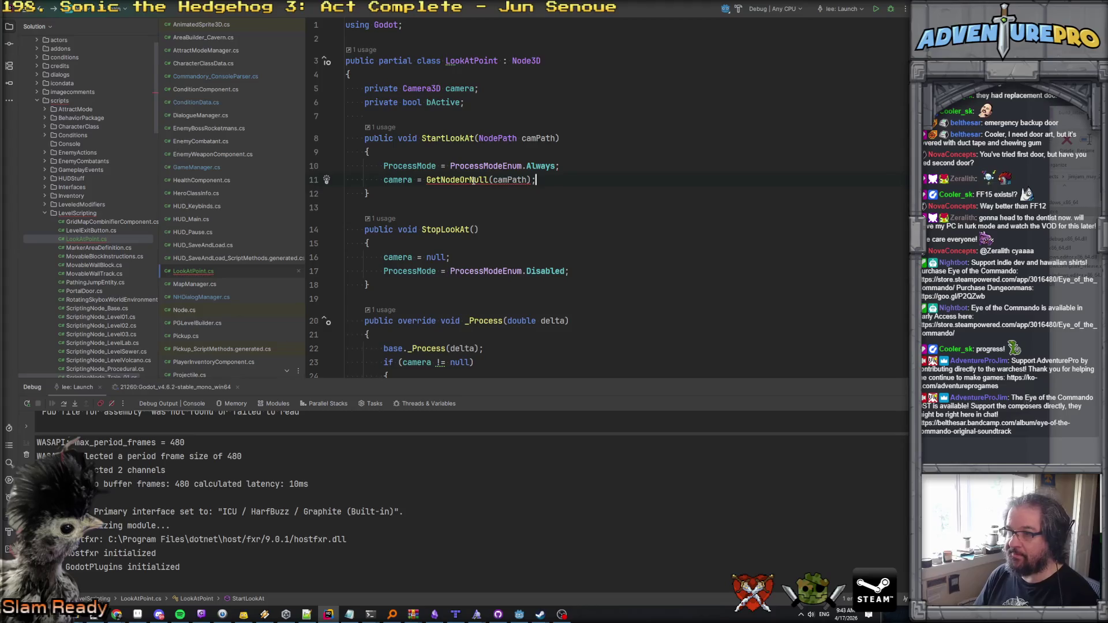
mouse_move(474, 181)
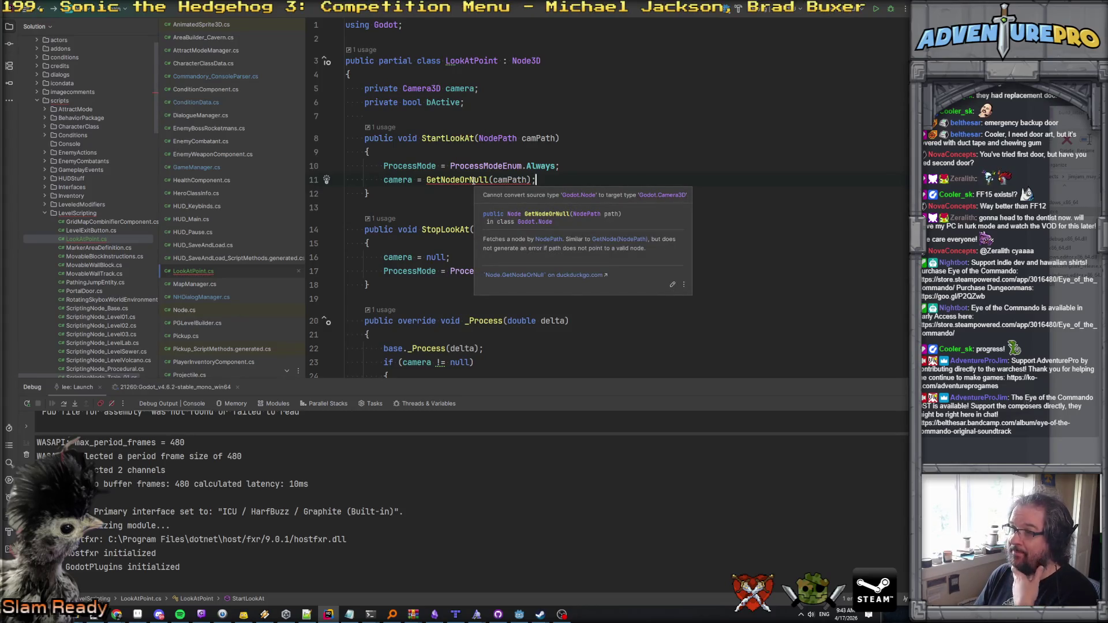
click(473, 181)
text(as Camera3)
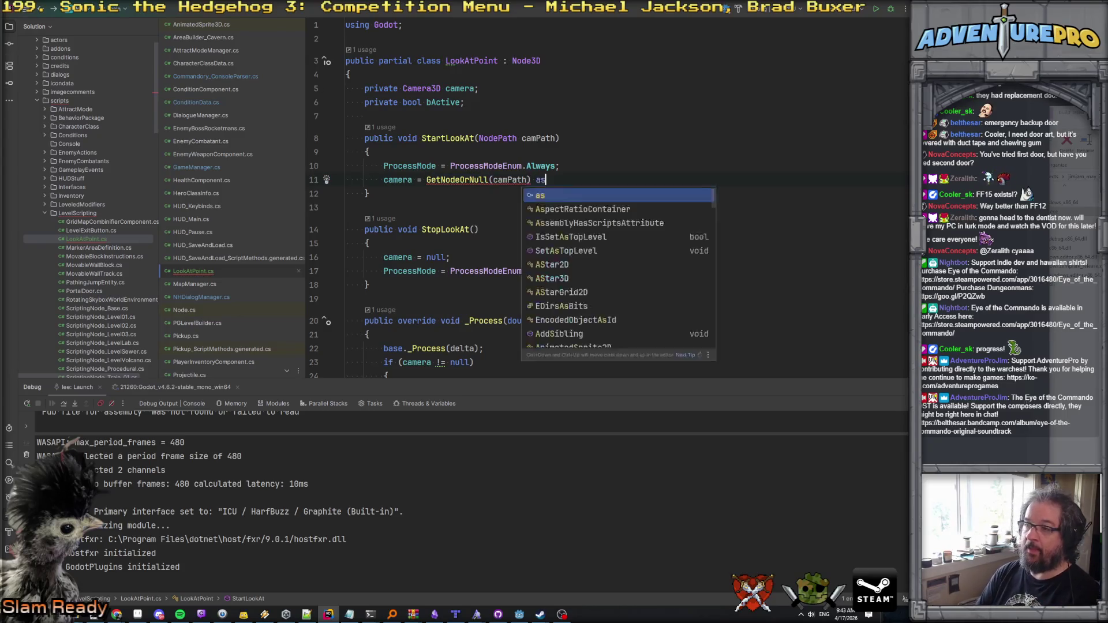
key(Return)
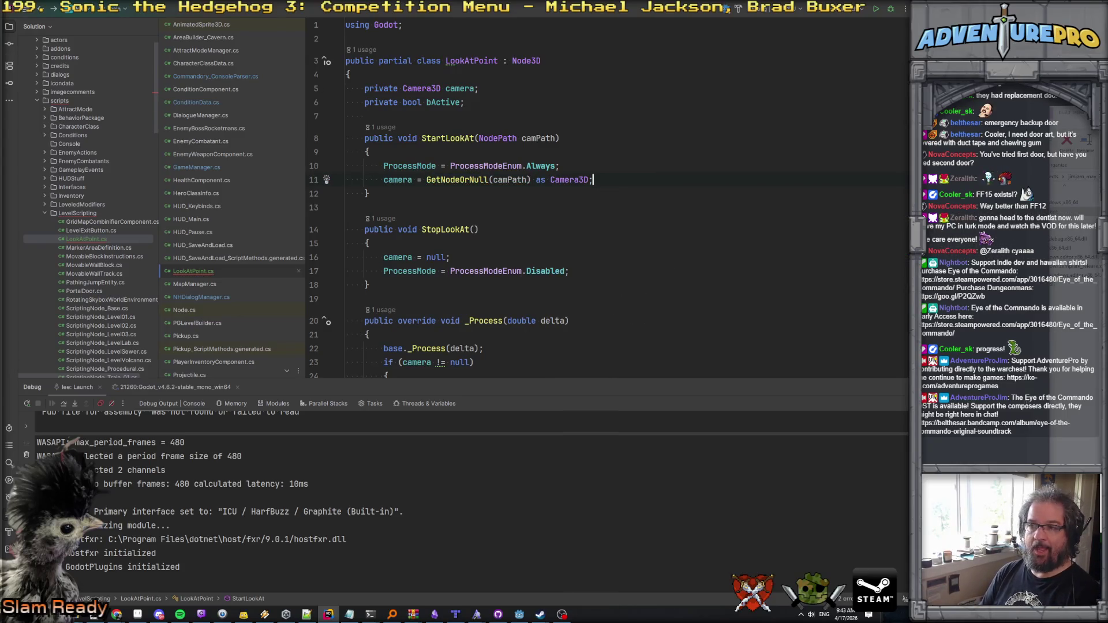
click(649, 197)
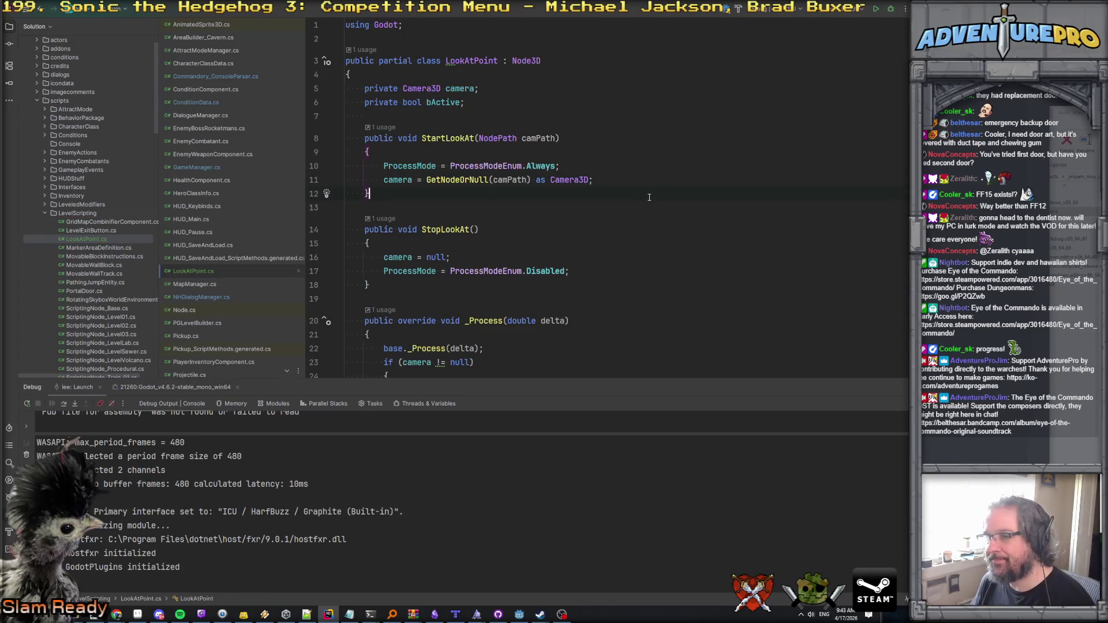
mouse_move(520, 613)
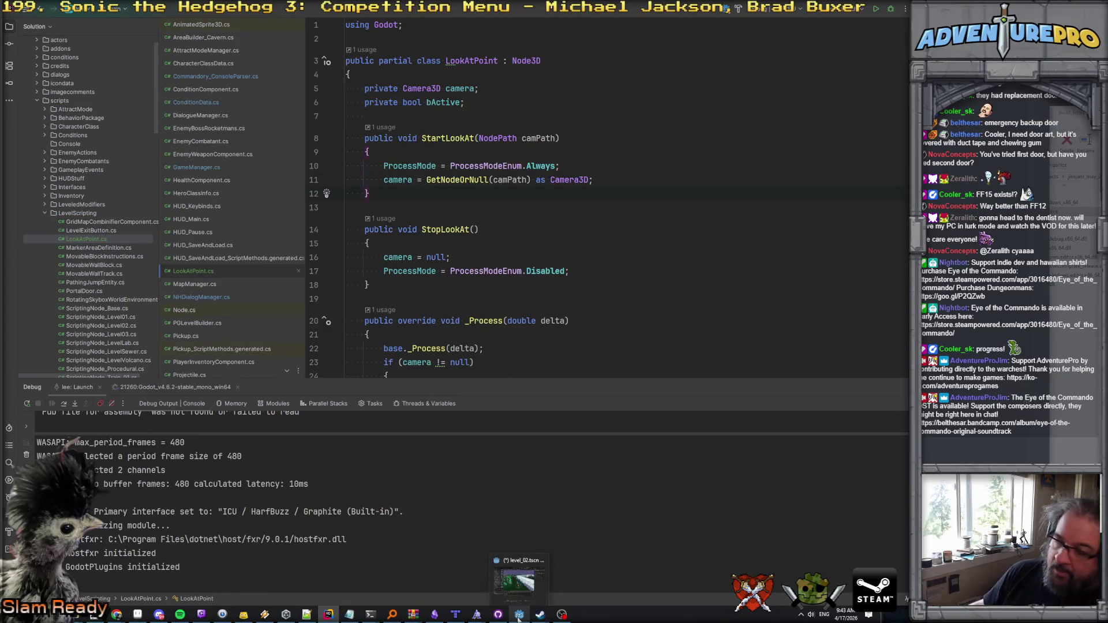
click(516, 587)
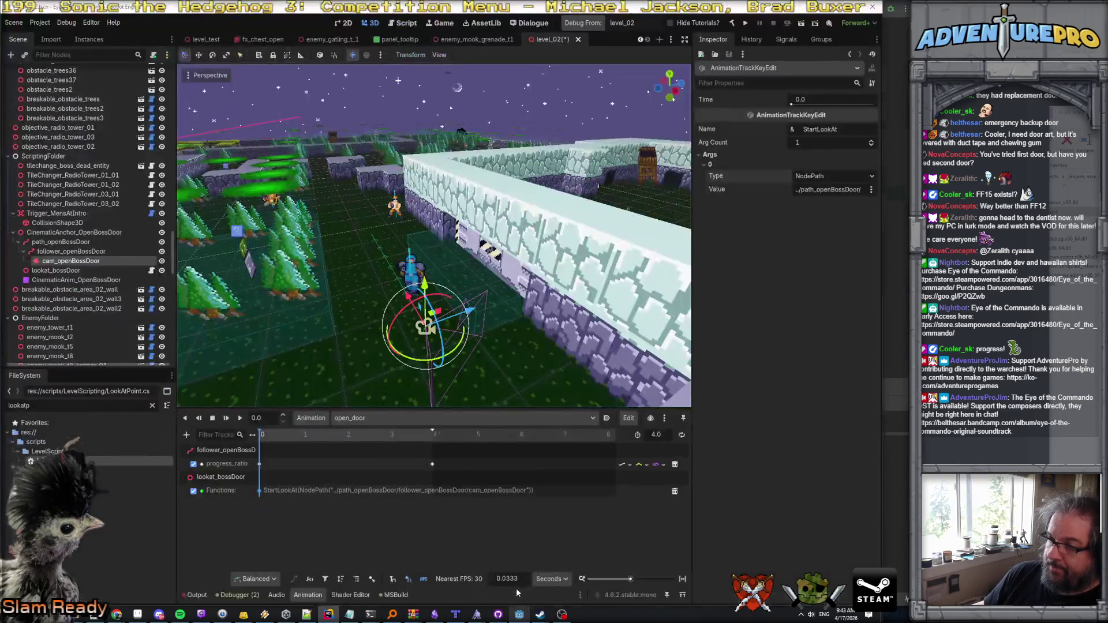
Step: Save the level_02 scene and run the game to test the cutscene
click(593, 197)
key(ctrl+s)
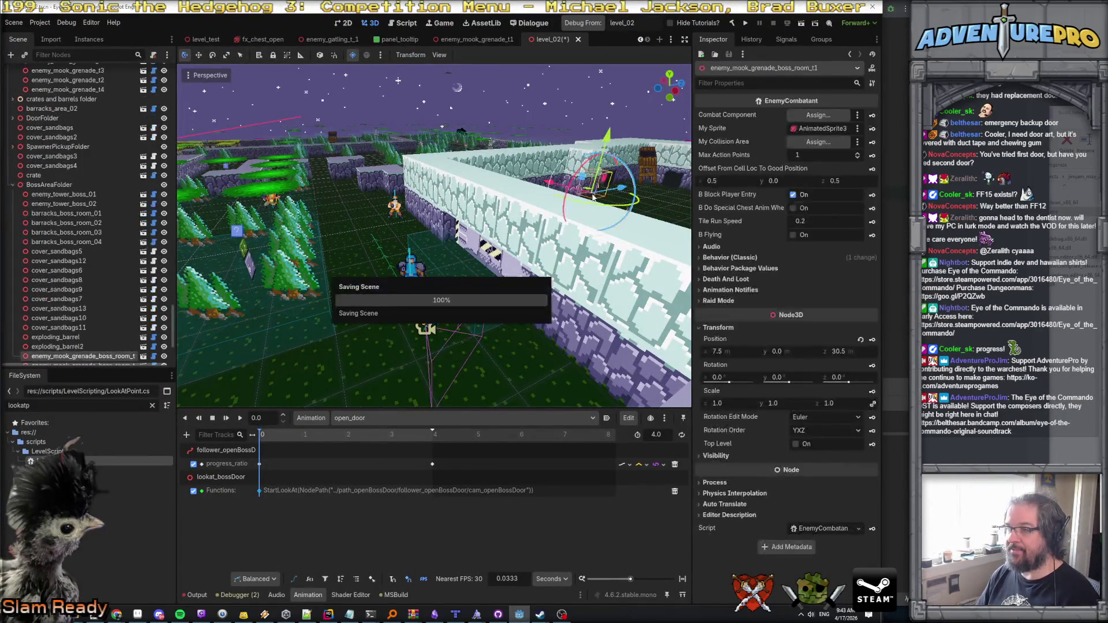
click(730, 23)
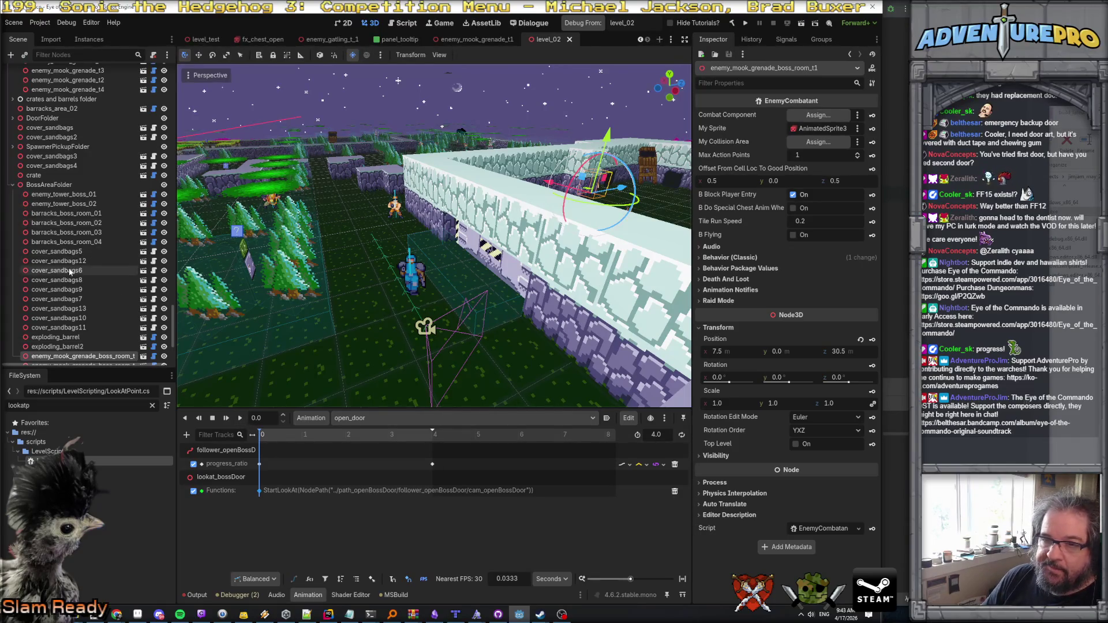
Step: Collapse EnemyFolder in the Scene tree and select the CinematicAnim_OpenBossDoor animation player
click(14, 185)
click(12, 170)
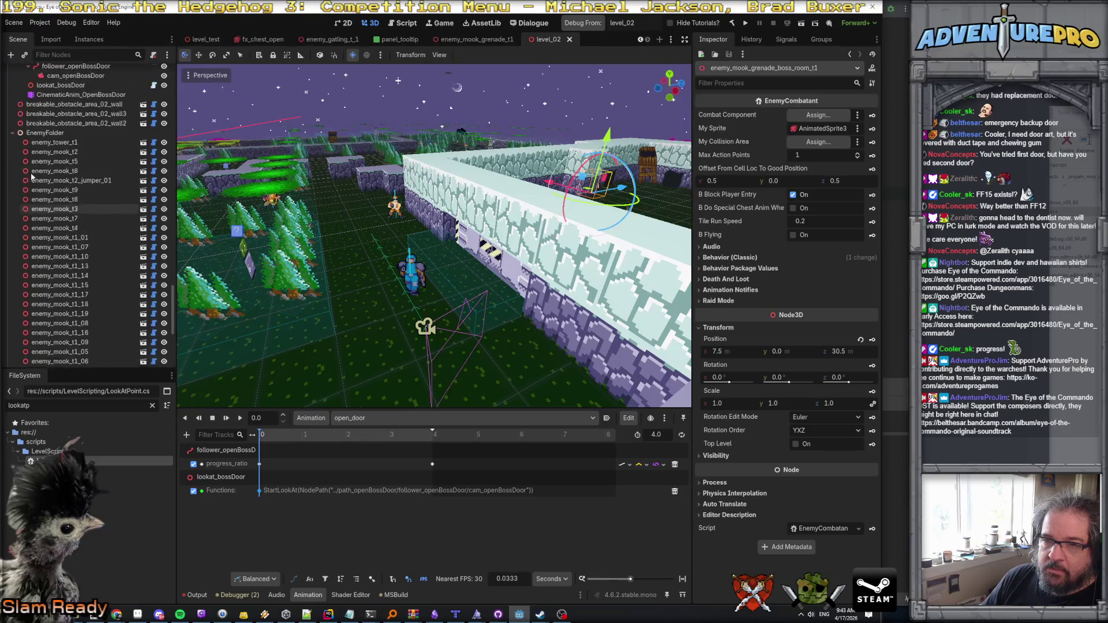
click(12, 170)
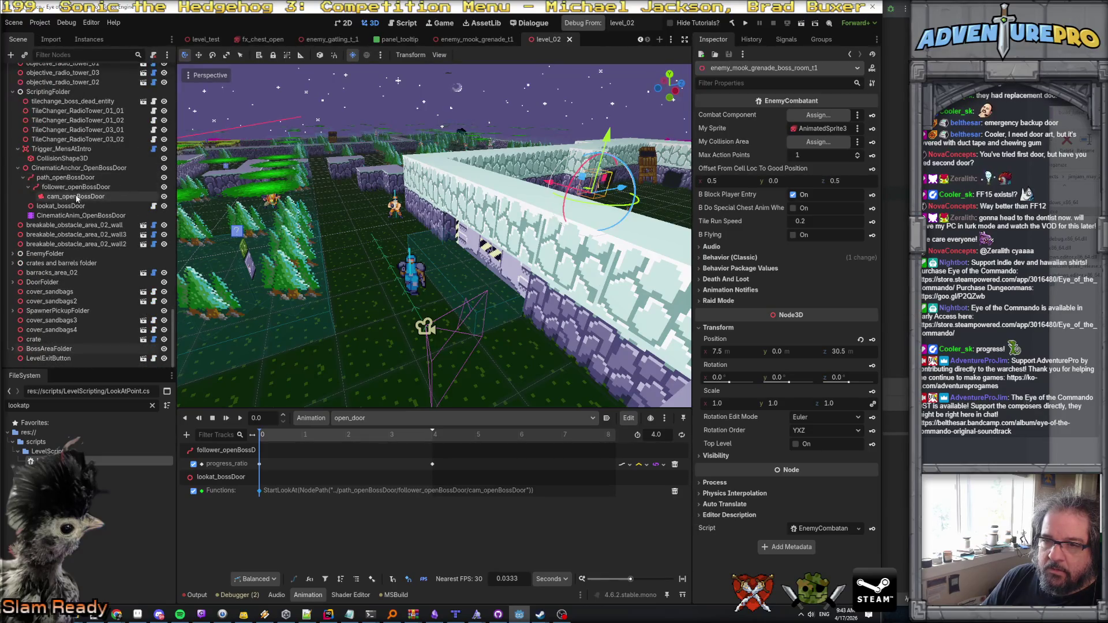
click(75, 196)
click(82, 216)
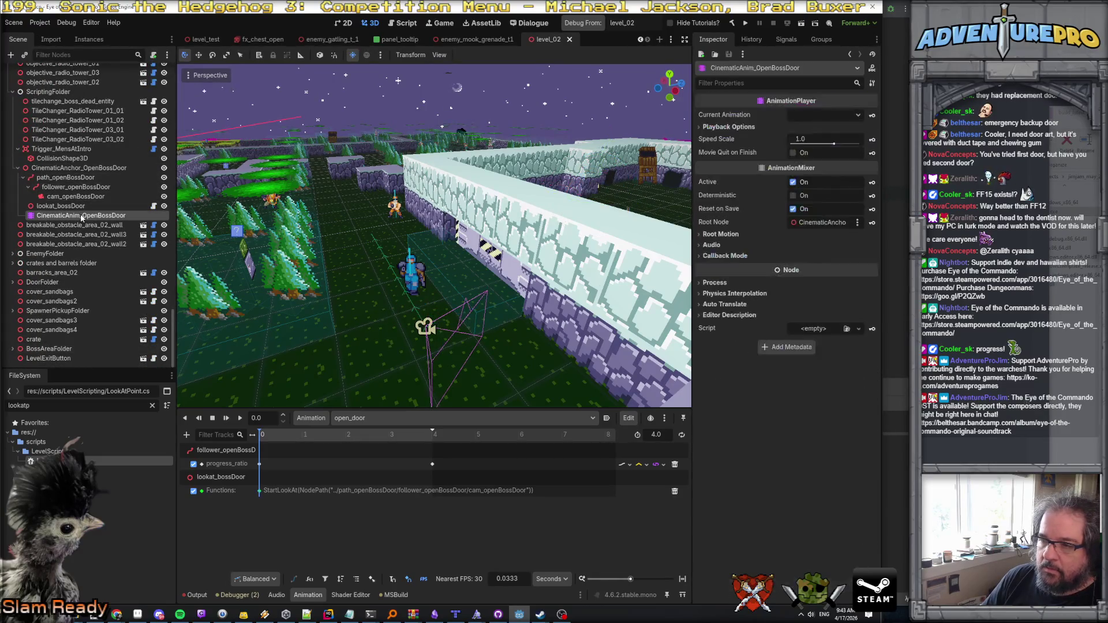
click(240, 419)
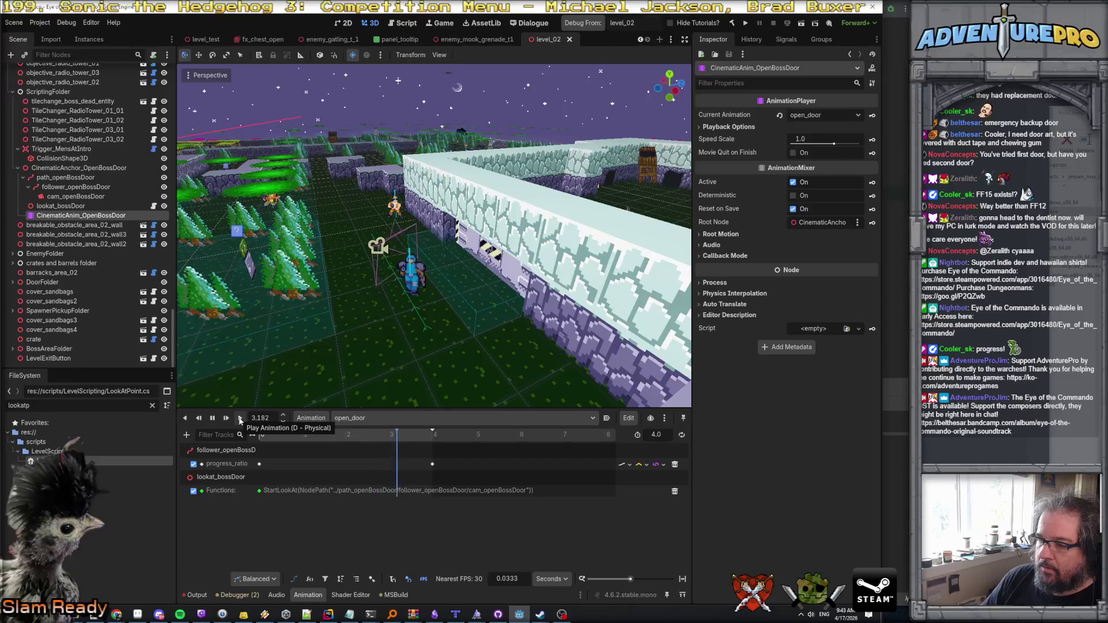
click(74, 197)
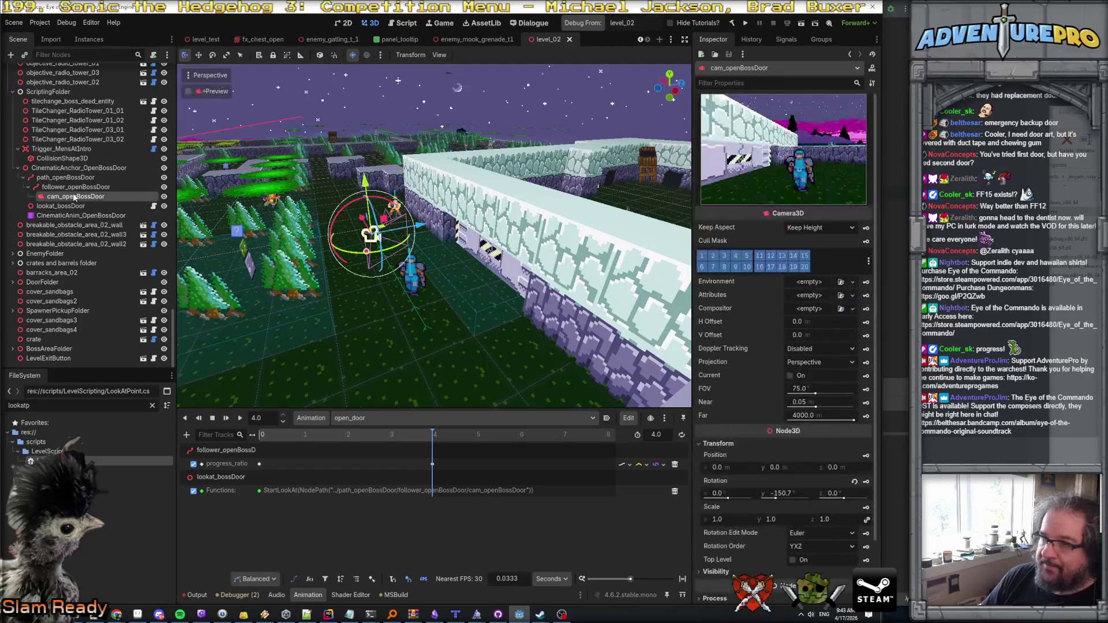
click(239, 418)
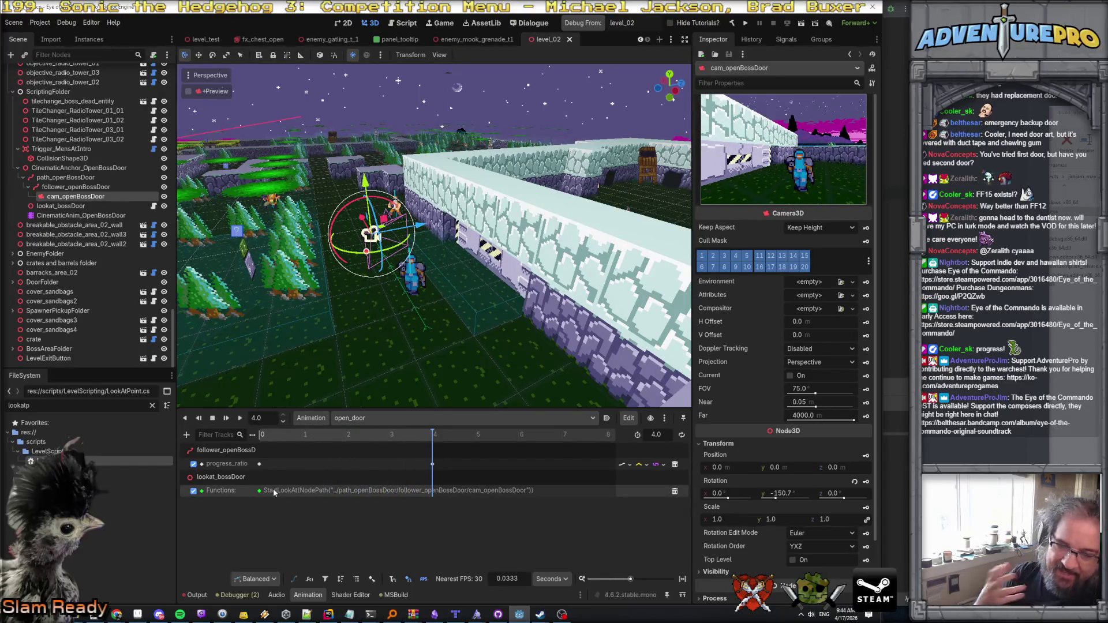
click(196, 596)
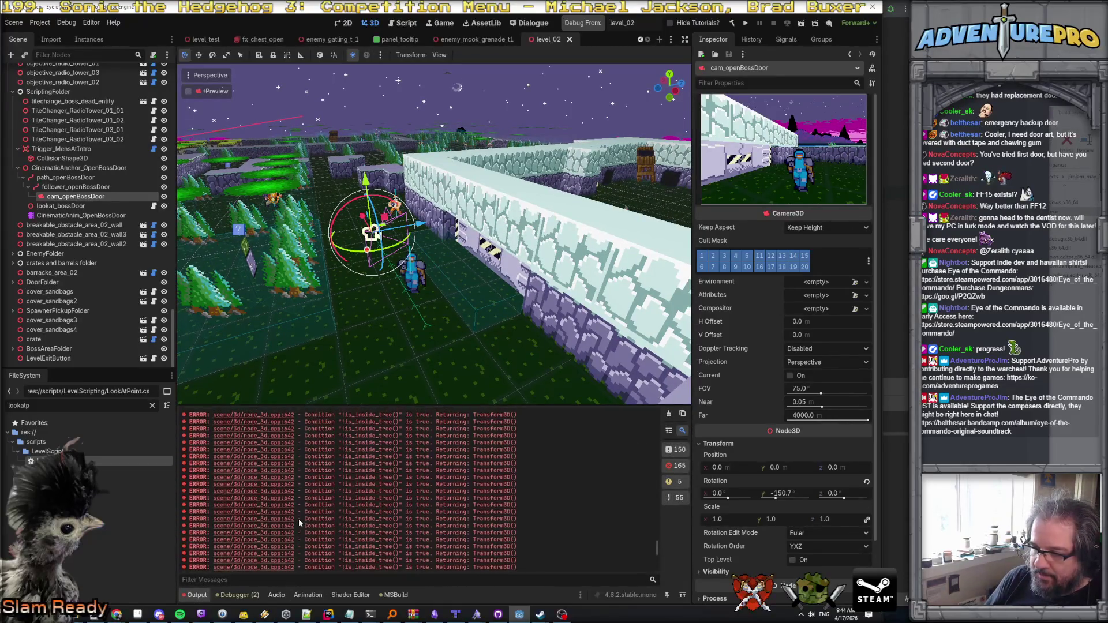
click(218, 595)
click(75, 187)
click(75, 196)
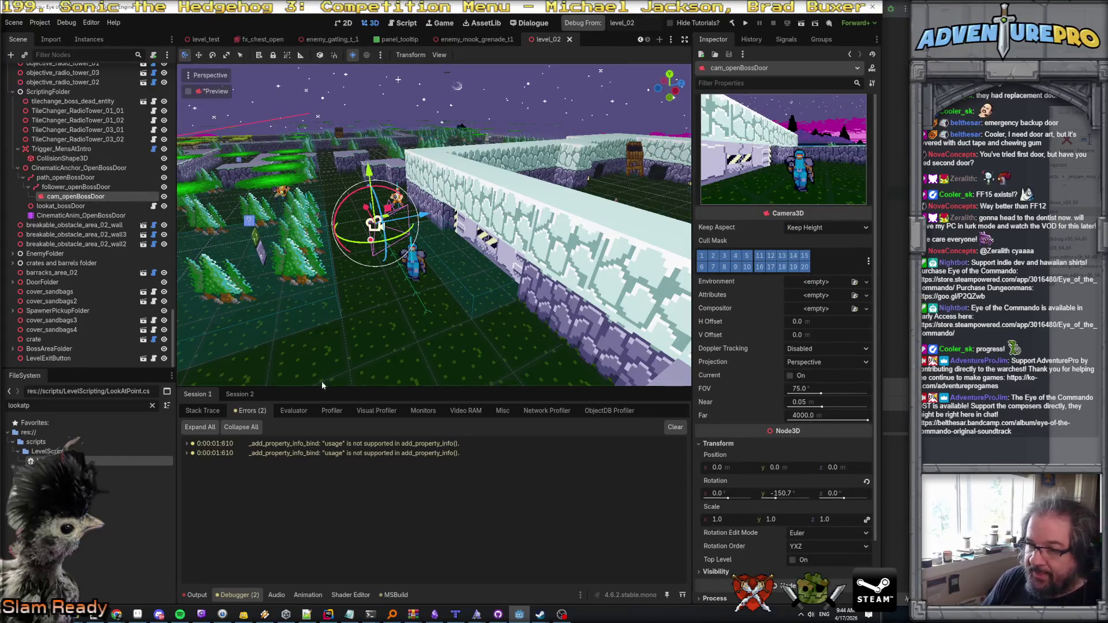
click(81, 215)
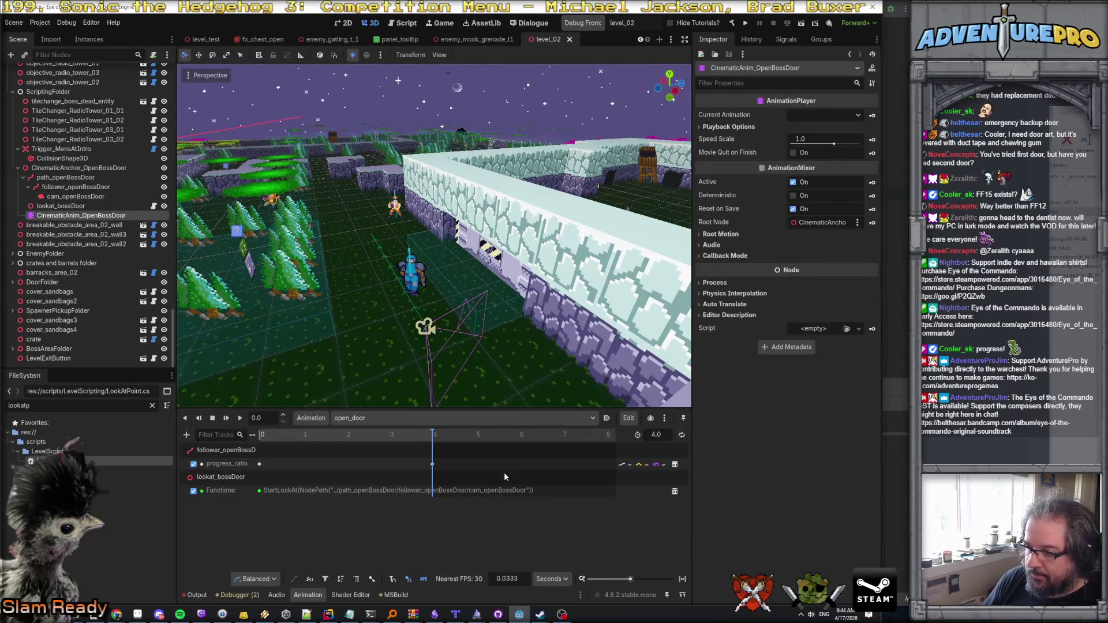
Step: Insert a void StopLookAt() call key at 4.0 s on the lookat_bossDoor Functions track
right_click(433, 491)
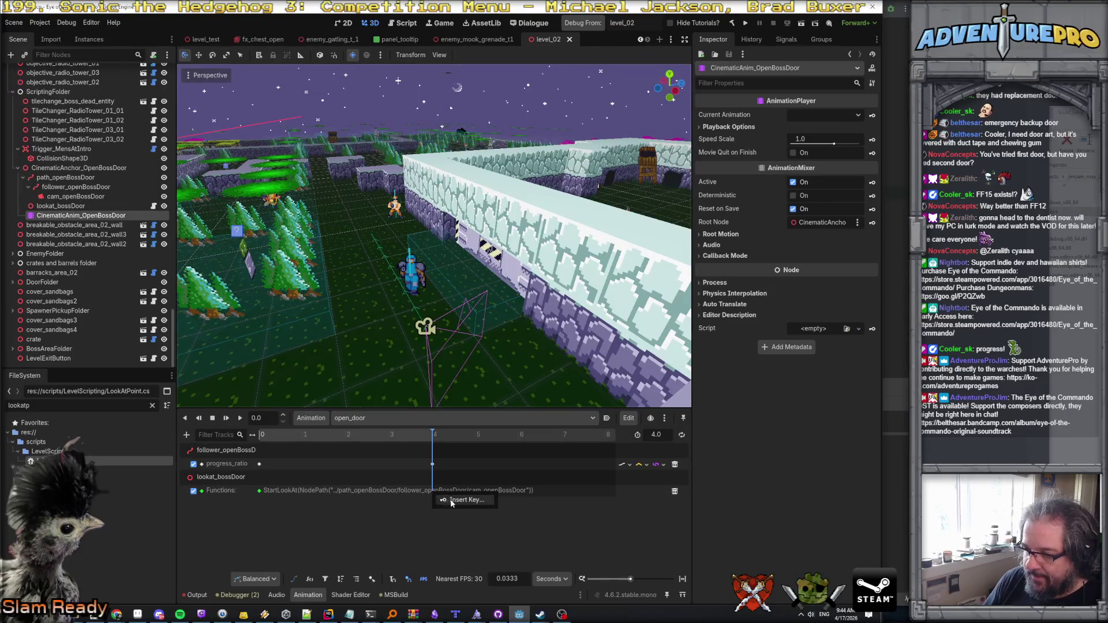
click(437, 498)
click(354, 199)
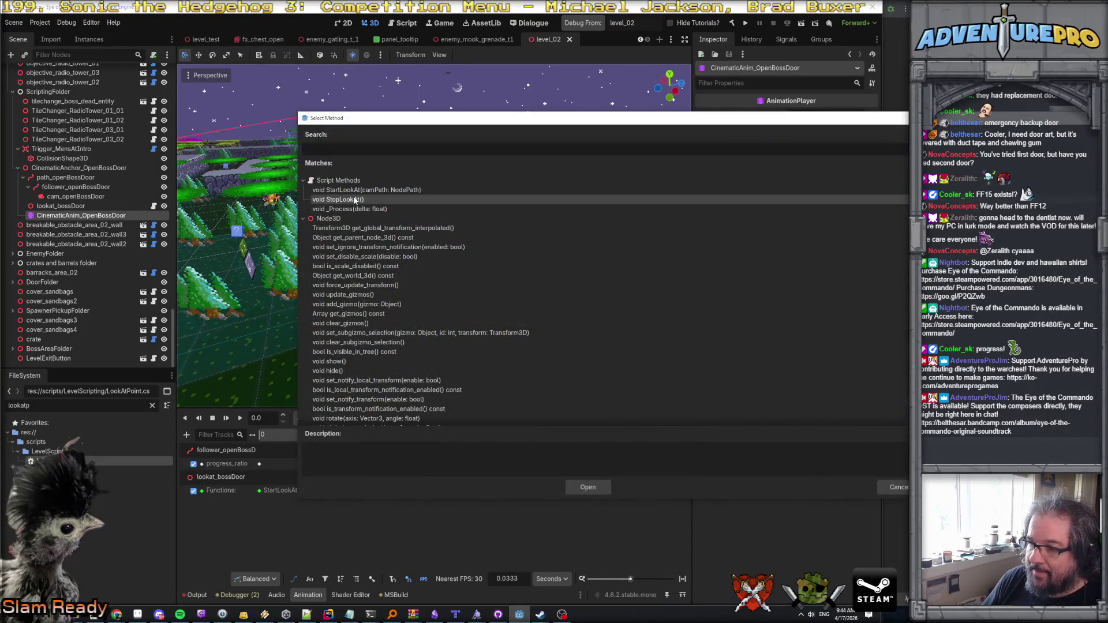
click(587, 487)
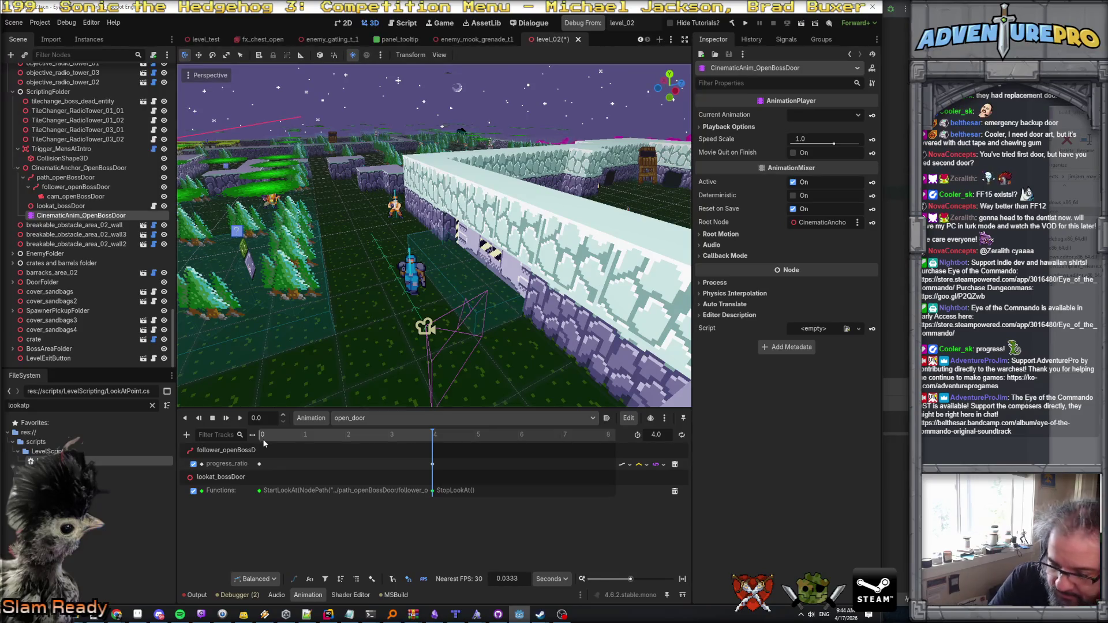
click(240, 418)
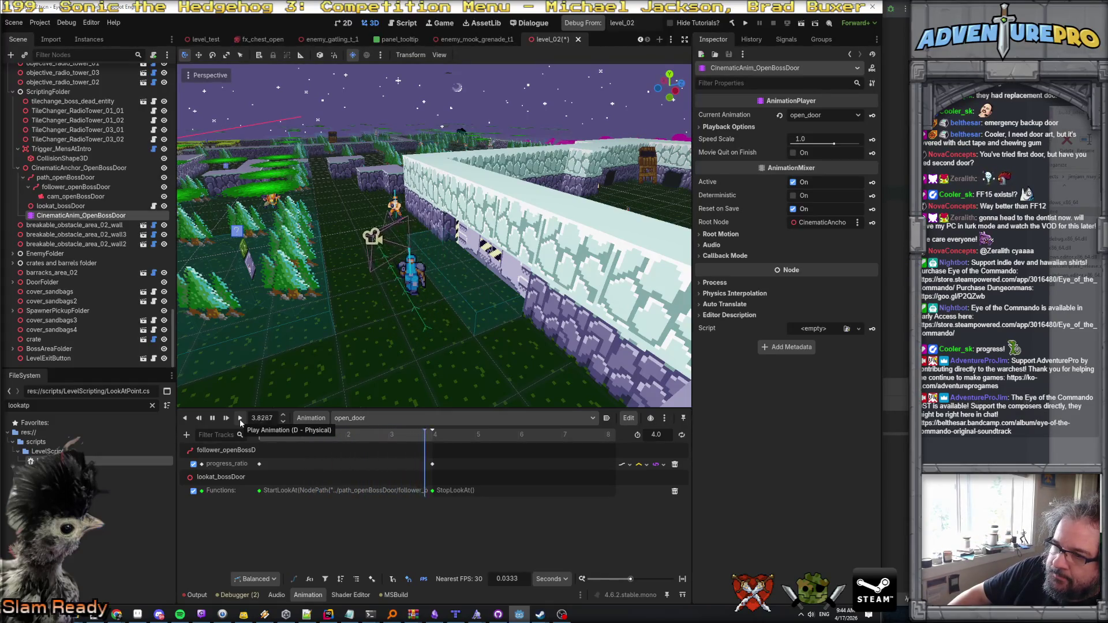
click(240, 419)
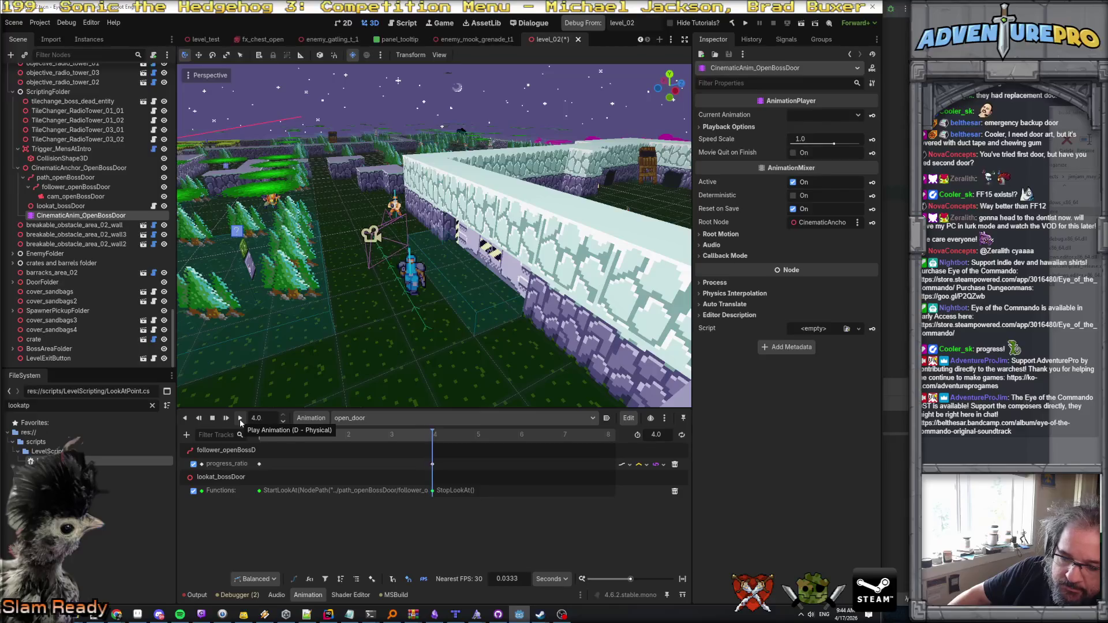
click(240, 419)
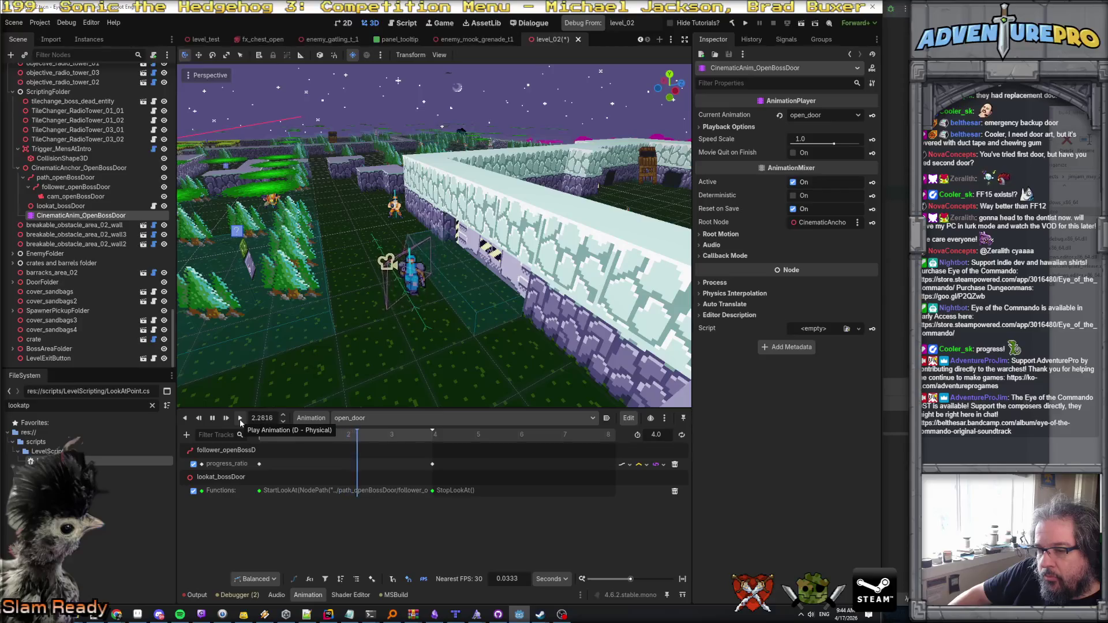
click(240, 419)
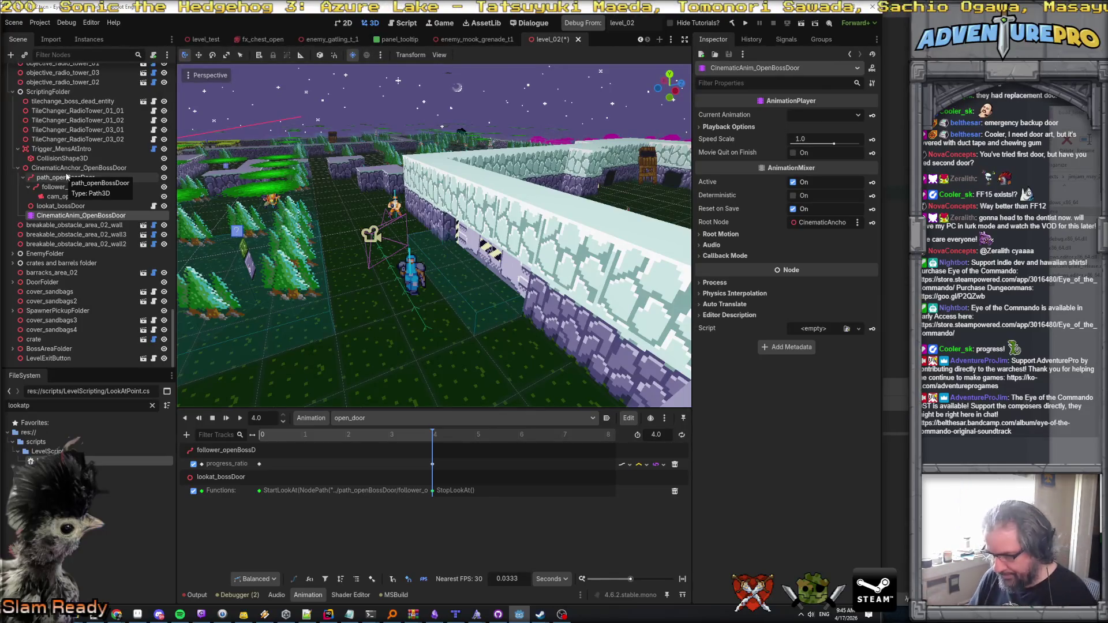
click(329, 613)
Step: Add the [Tool] attribute above the LookAtPoint class in Rider
click(397, 38)
key(Return)
text(Tool)
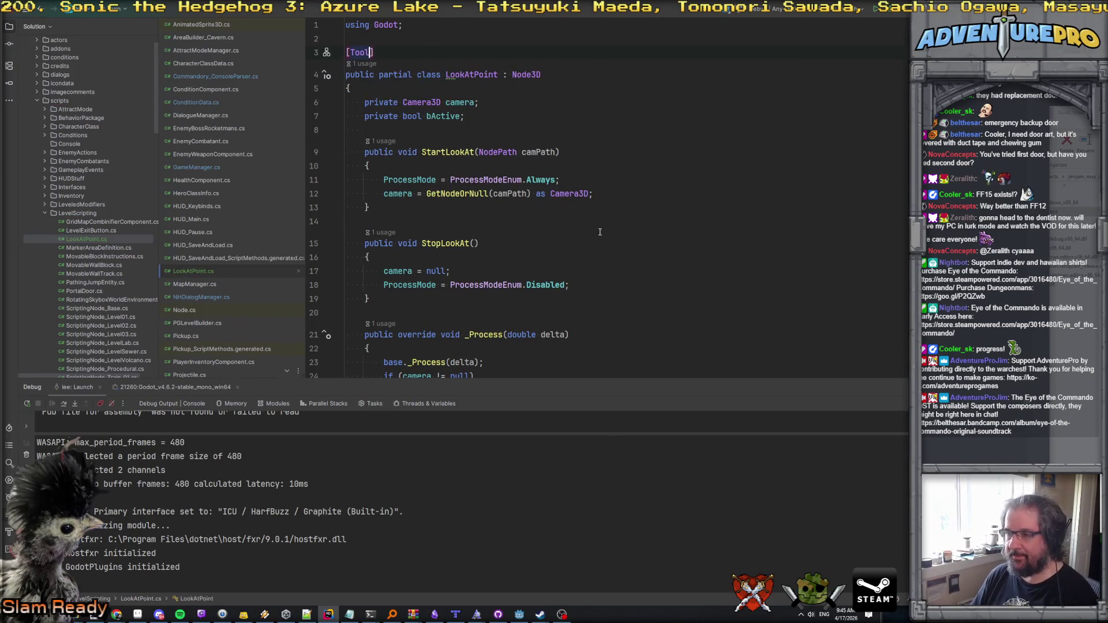
Step: Rebuild the C# project in Godot after dismissing the first build failure, then review the output log
key(alt+Tab)
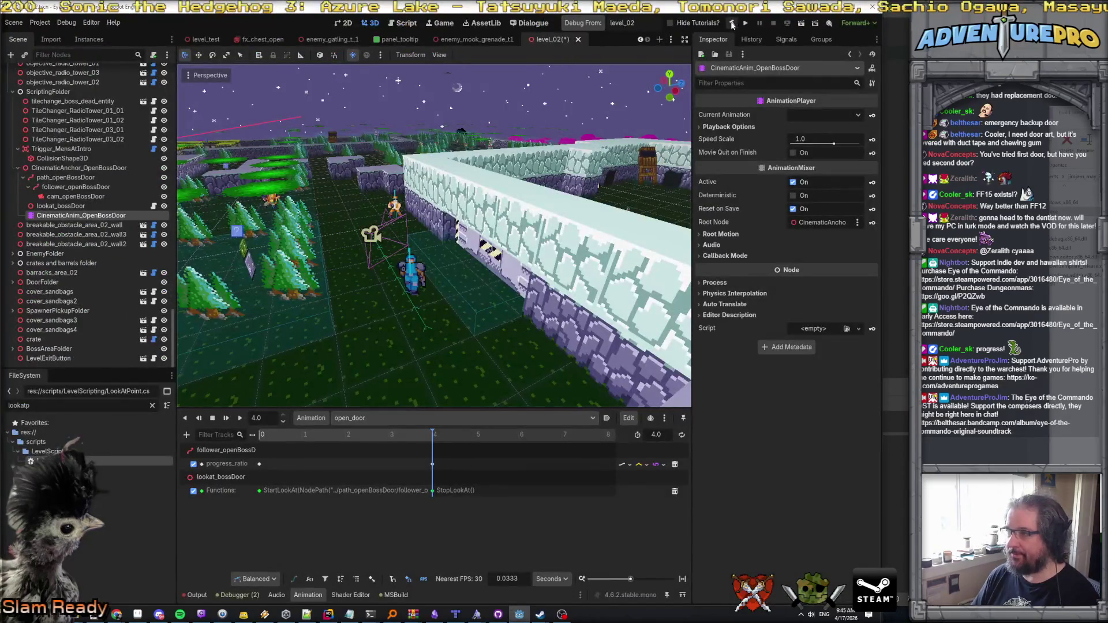
click(731, 23)
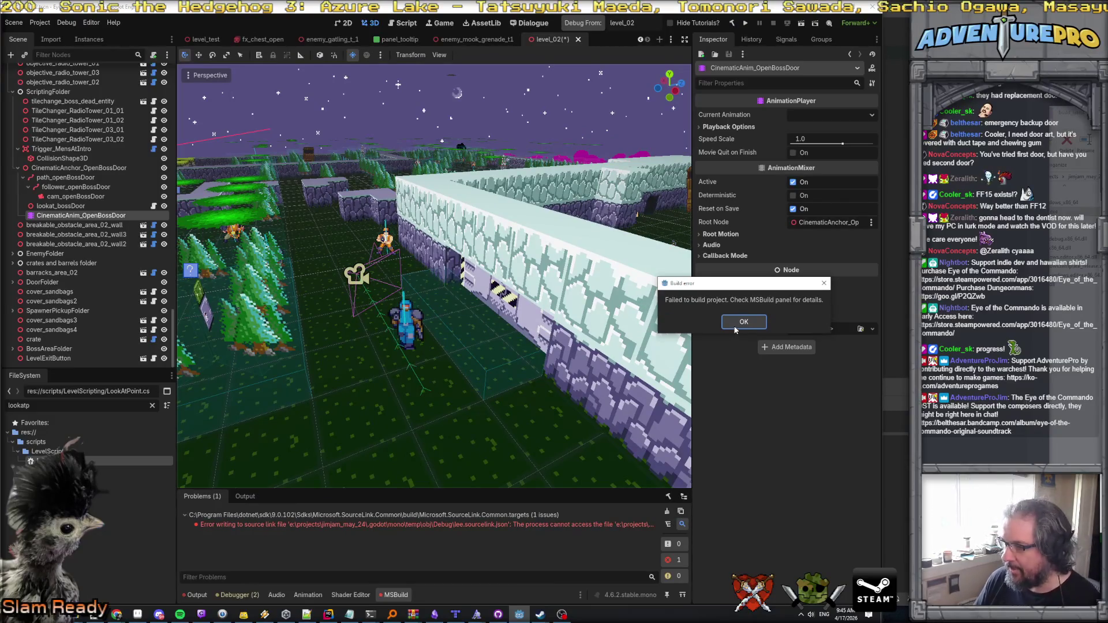
click(732, 321)
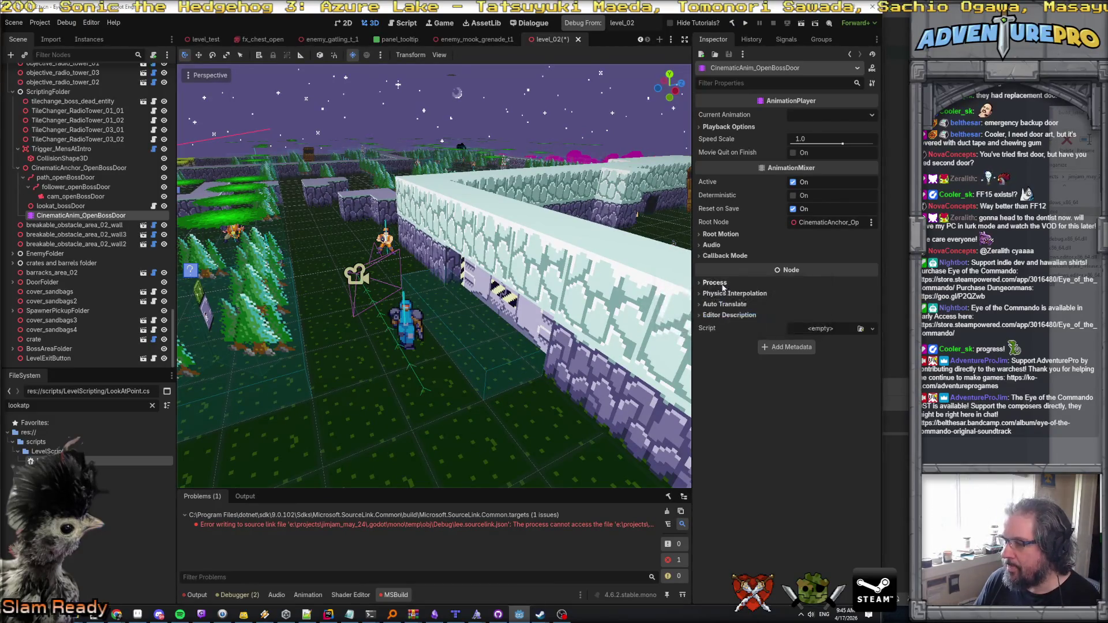
click(730, 23)
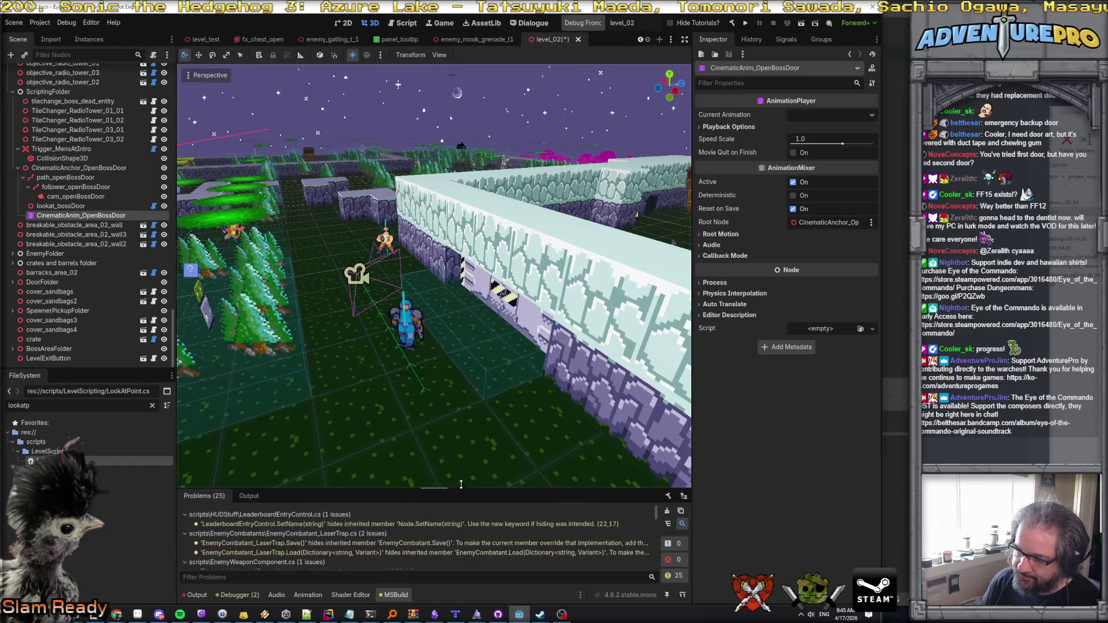
drag(461, 491, 248, 418)
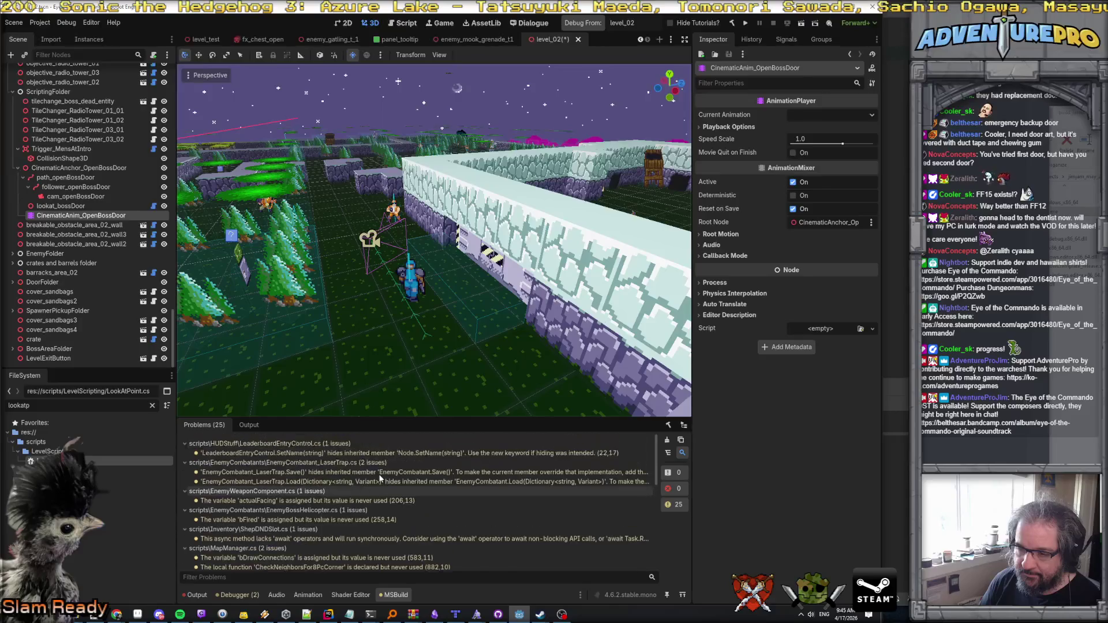
click(196, 595)
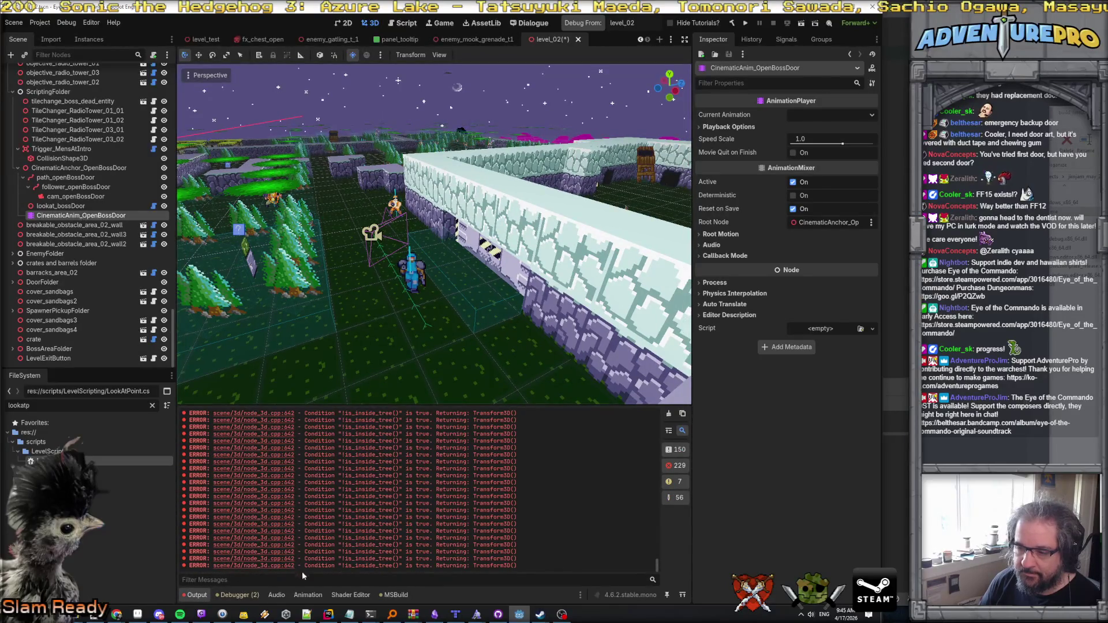
click(308, 595)
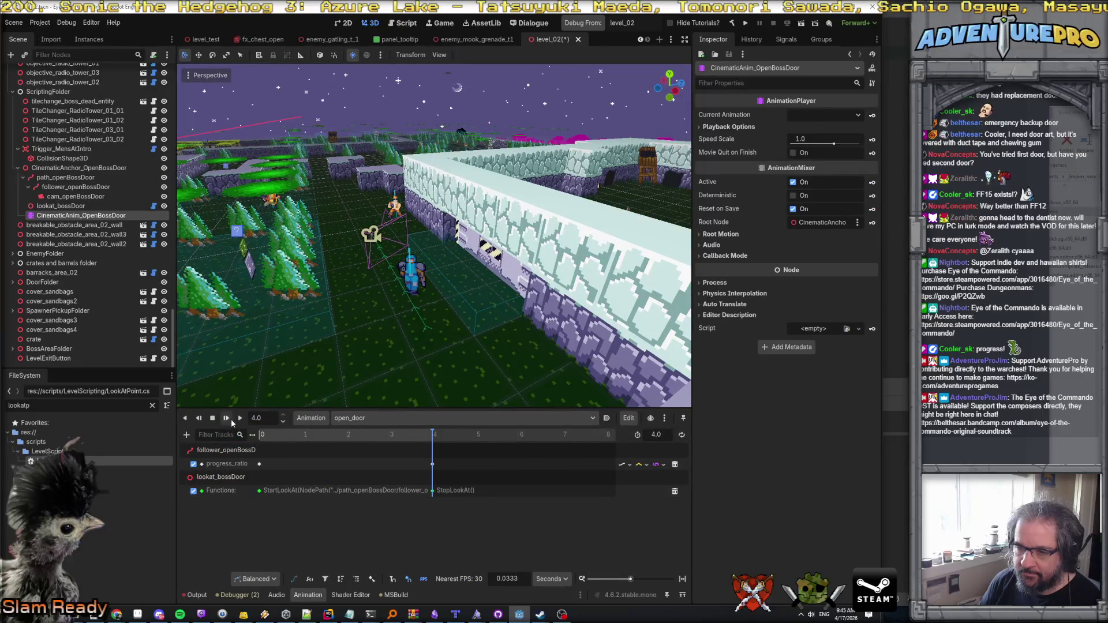
Step: Rebuild the C# project, check lookat_bossDoor carries LookAtPoint.cs, and switch to Rider
click(76, 196)
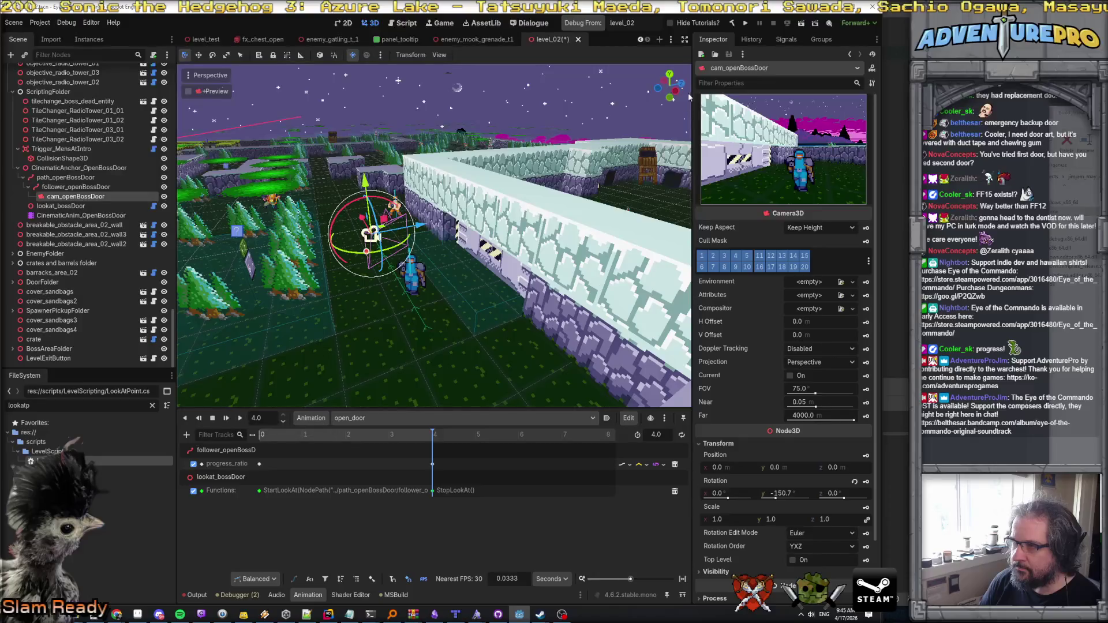
click(732, 23)
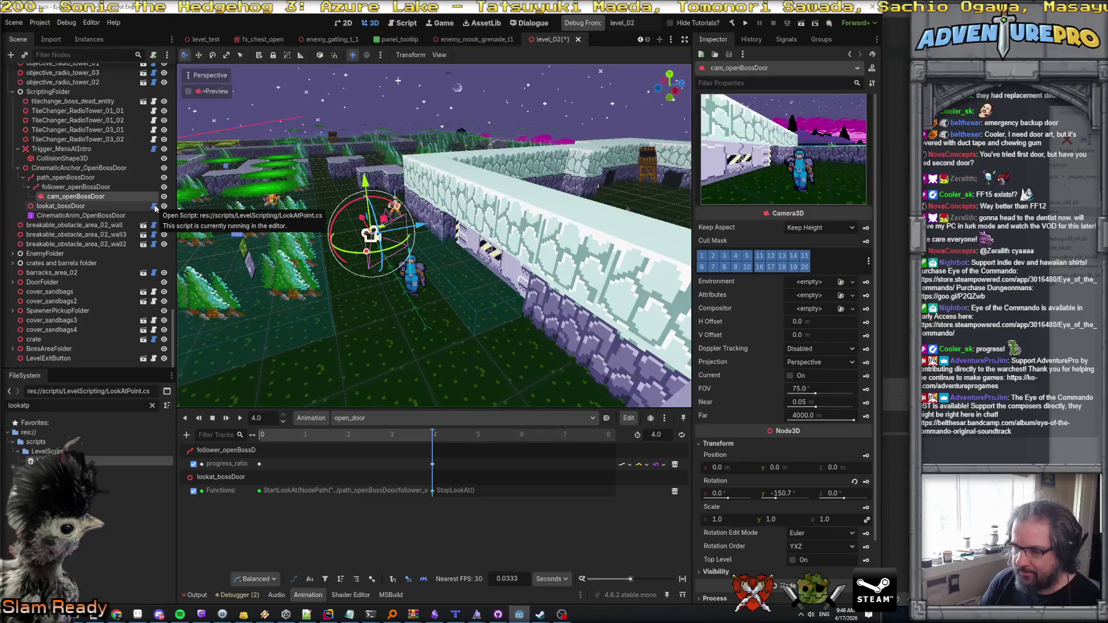
click(120, 205)
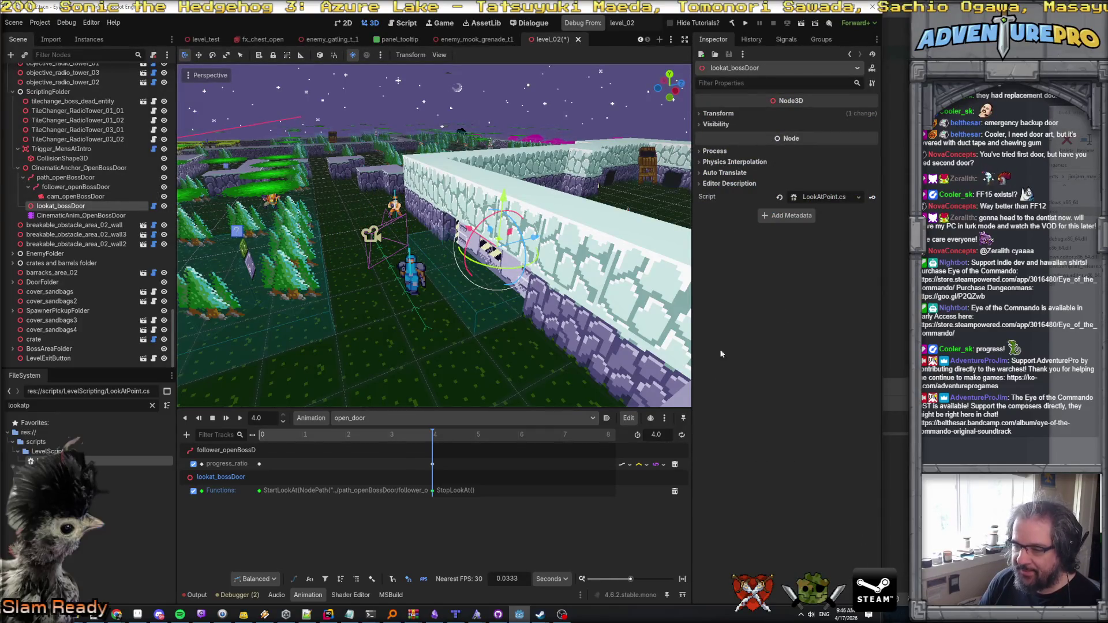
mouse_move(258, 490)
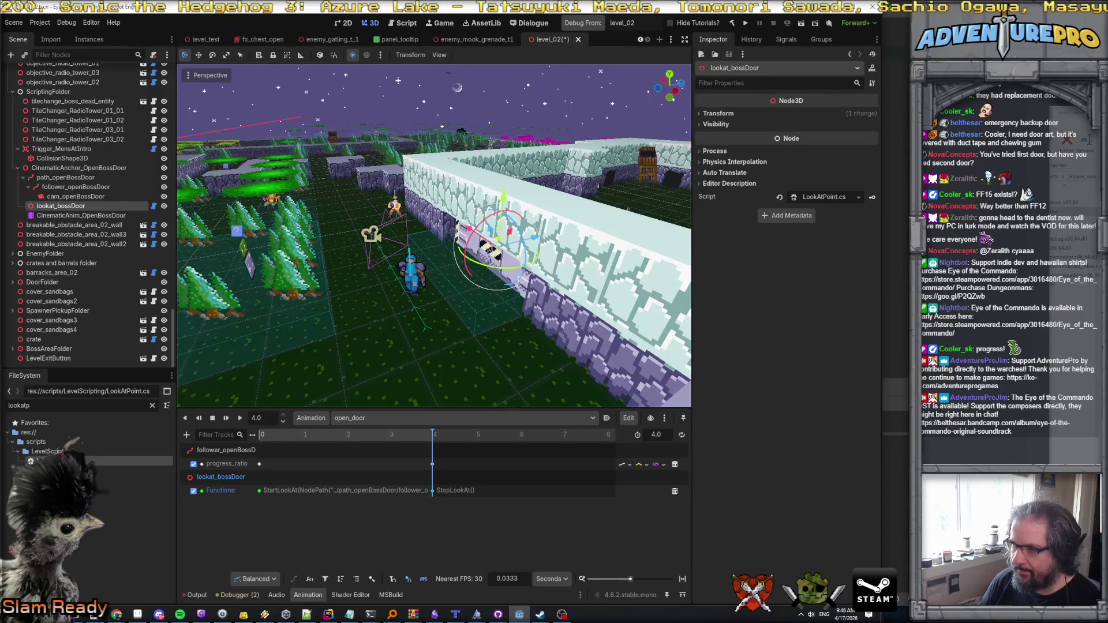
key(alt+Tab)
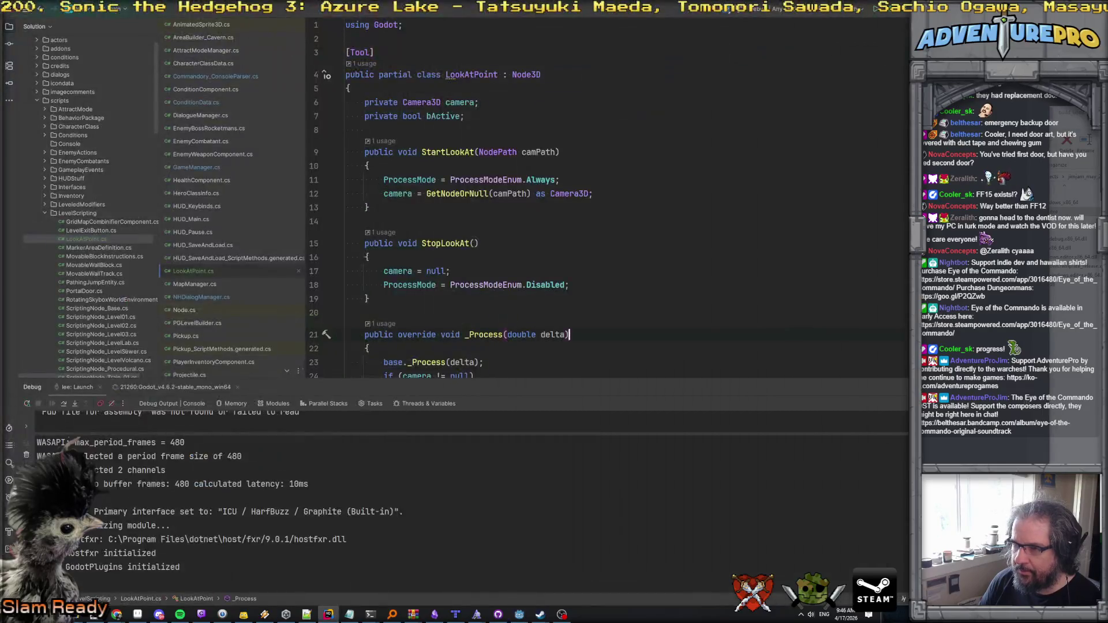
Step: Add GD.Print($"StartLookAt, Camera is {camera?.ToString()}") after the camera assignment in StartLookAt
click(634, 199)
key(Return)
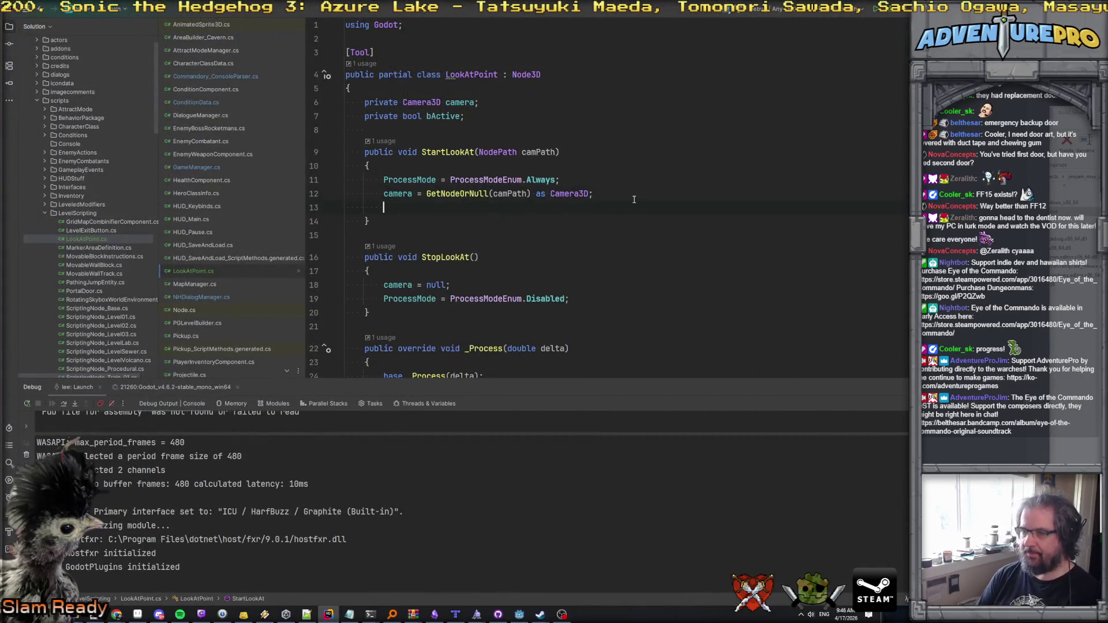
text(cD.Pri)
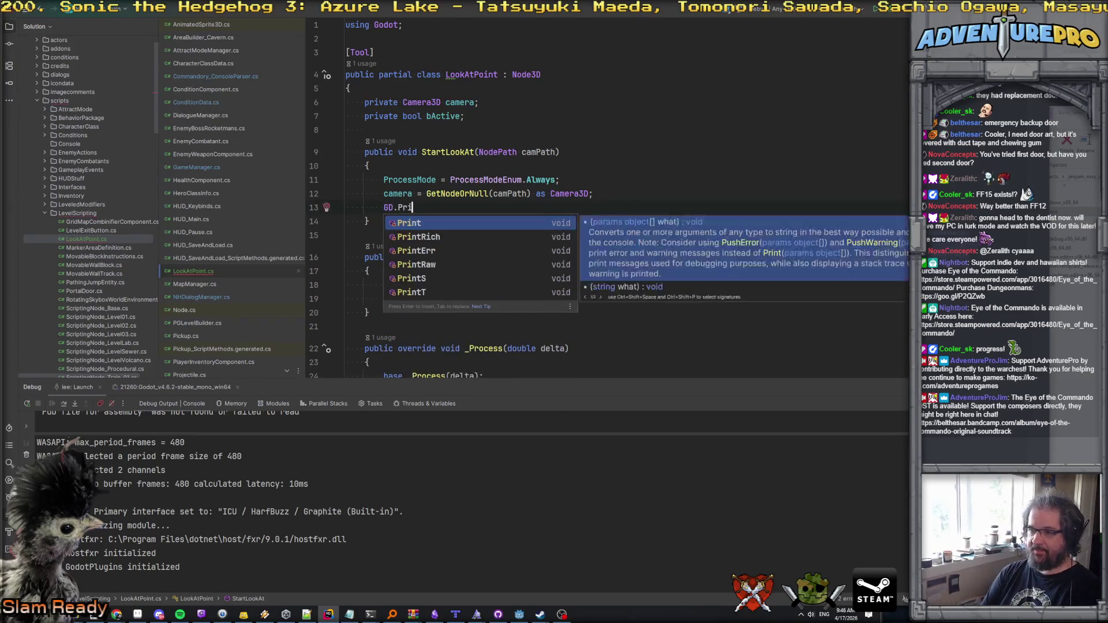
key(Return)
text("StartLookA)
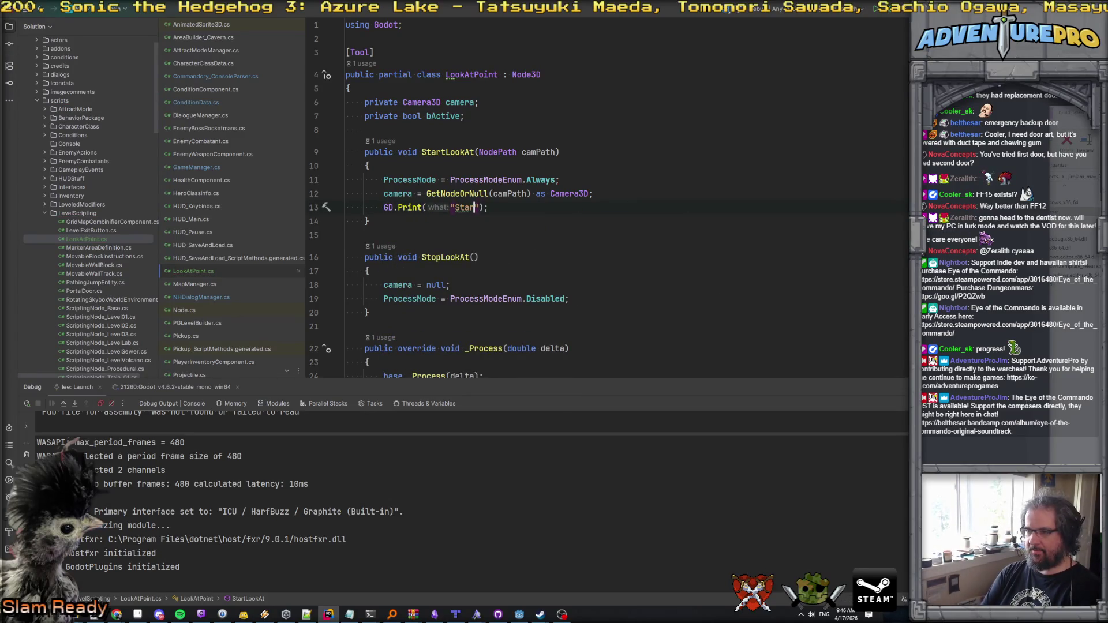
text(t, Camera is )
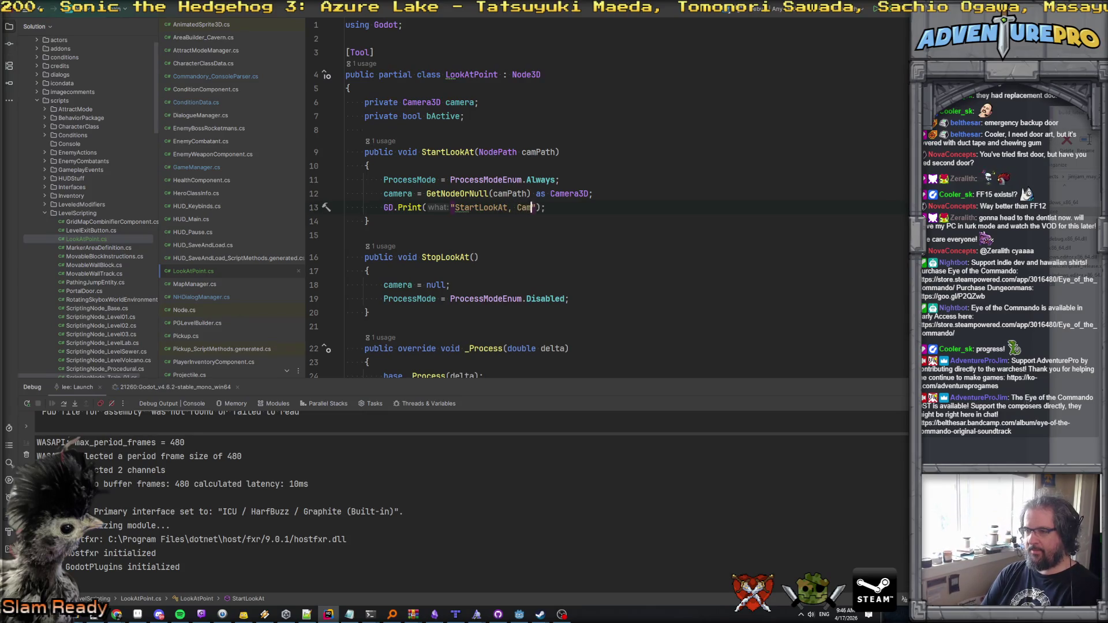
text({cam)
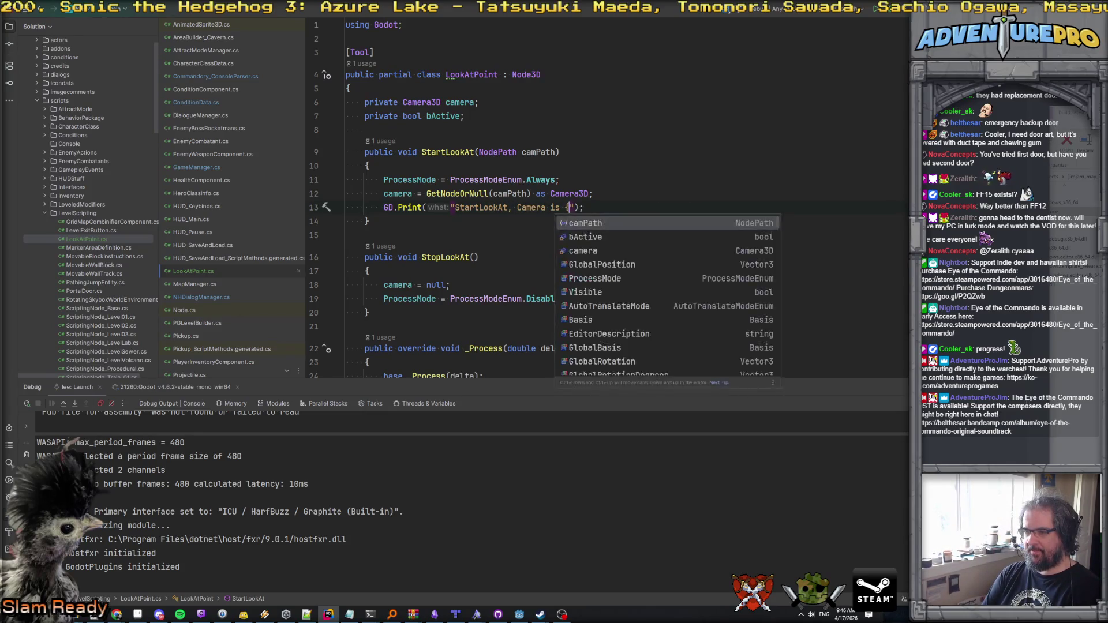
text(era?.t)
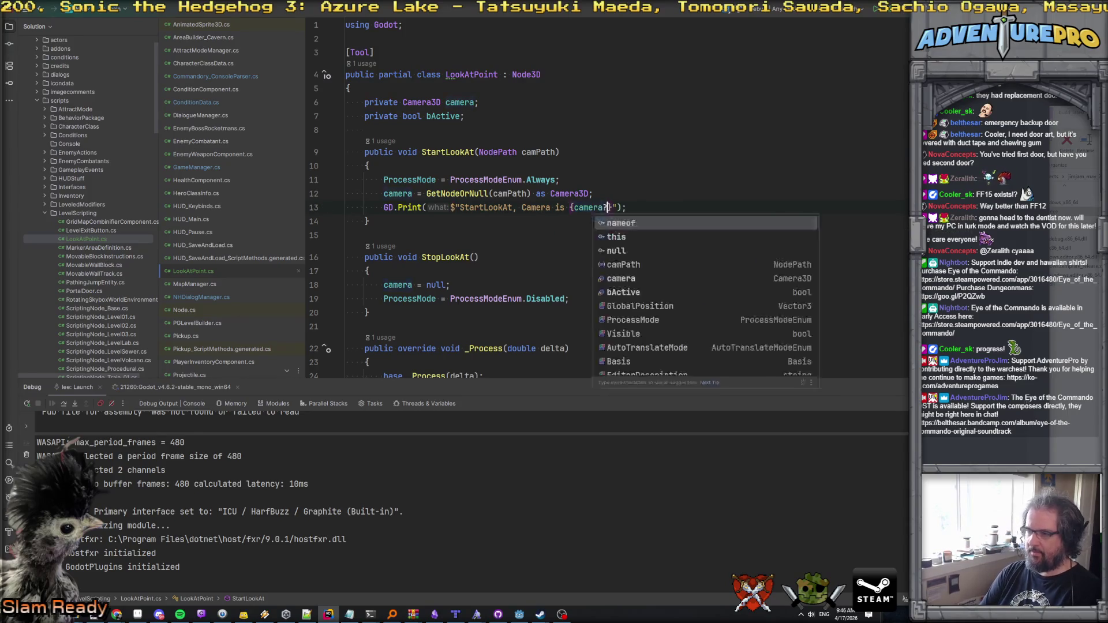
text(oS)
key(Return)
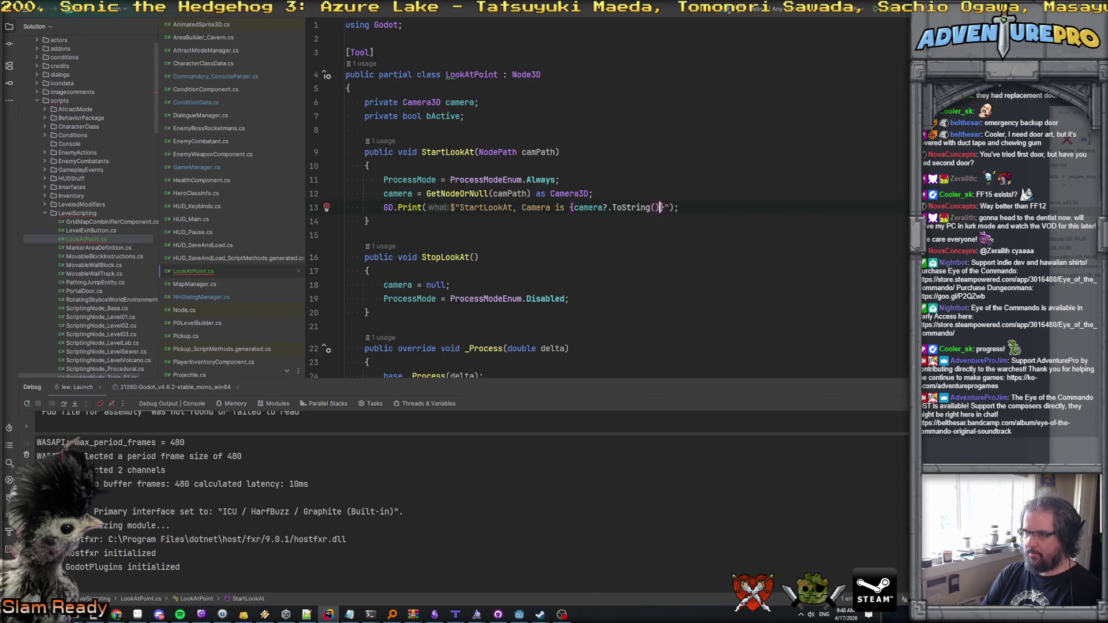
key(Down)
key(End)
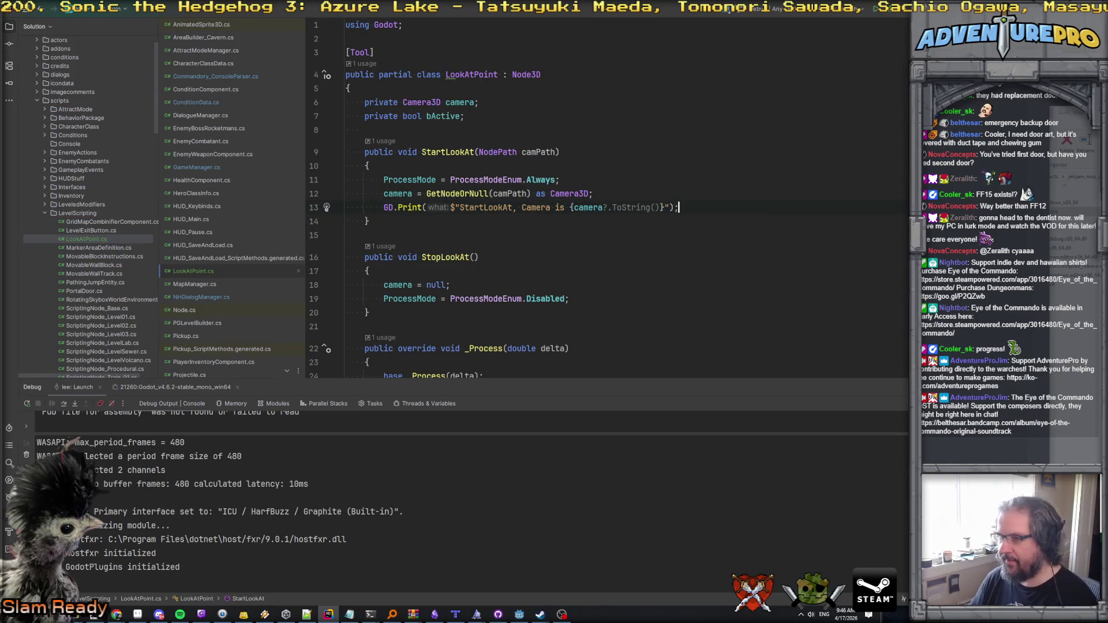
scroll(557, 233, down, 2)
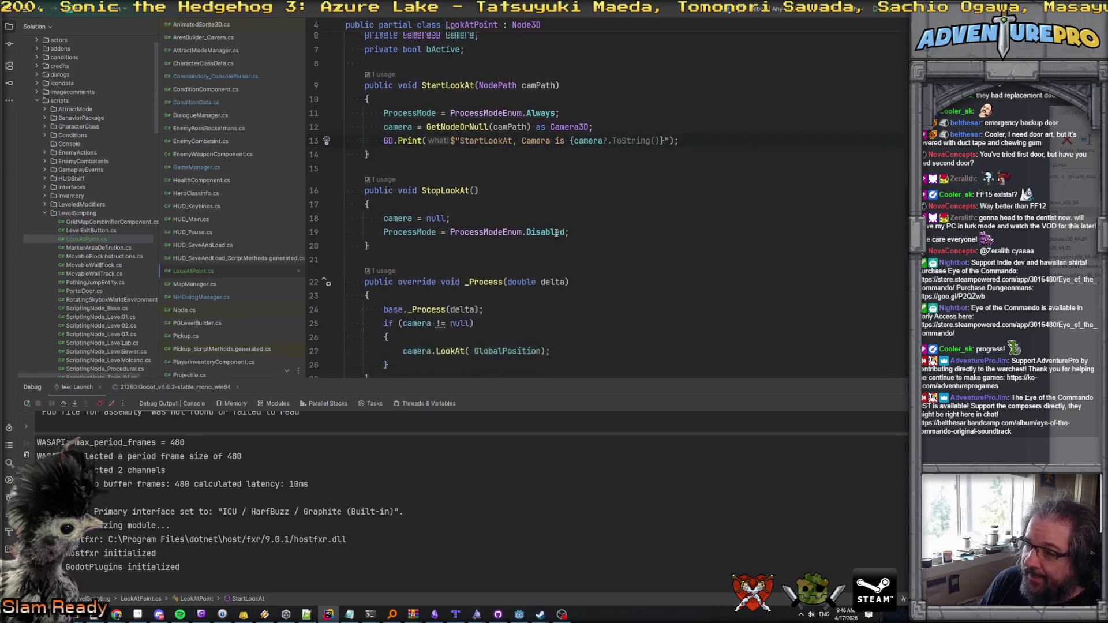
Step: Paste a print into StopLookAt with the message "StopLookAt()" and return to Godot
click(591, 217)
key(Return)
text(GD.Print($"StartLookAt, Camera is {camera?.ToString()}");)
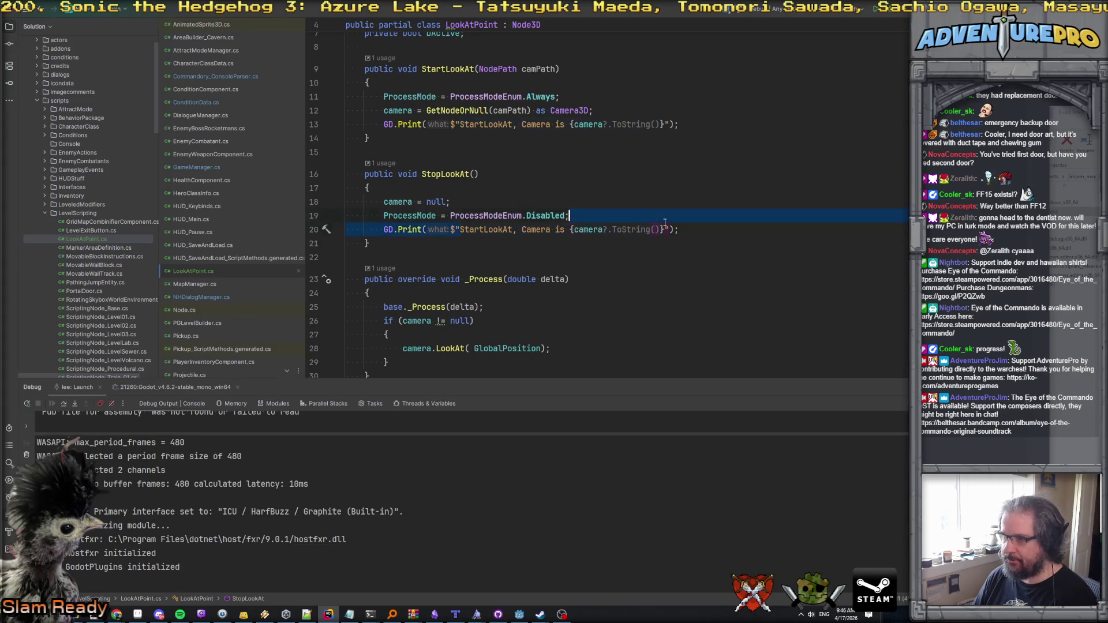
key(Up)
drag(664, 231, 460, 231)
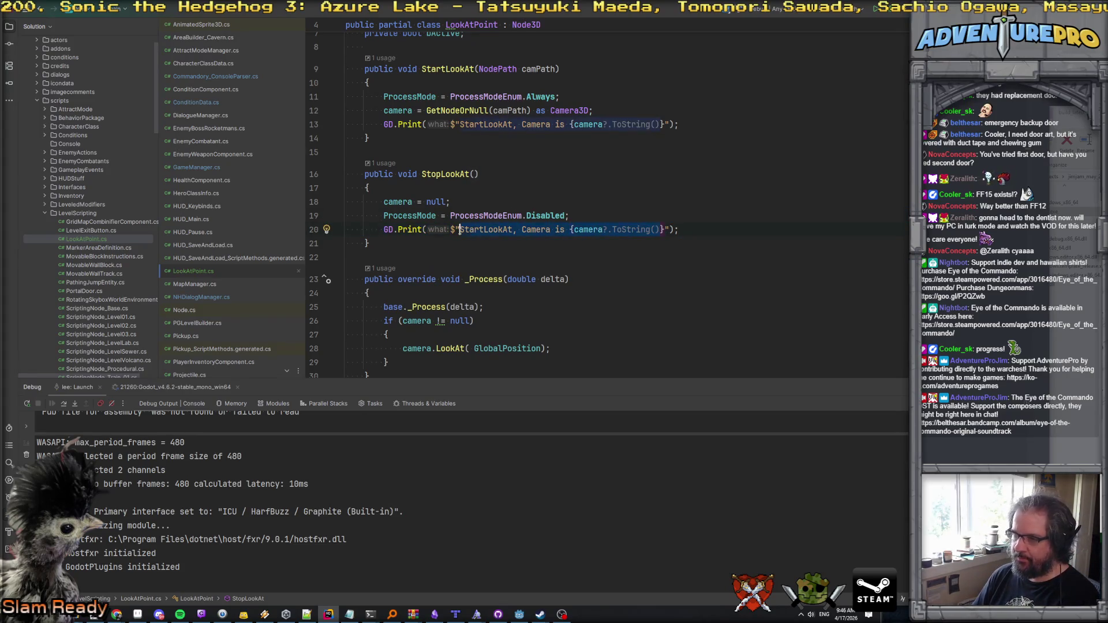
text(Stop lookat)
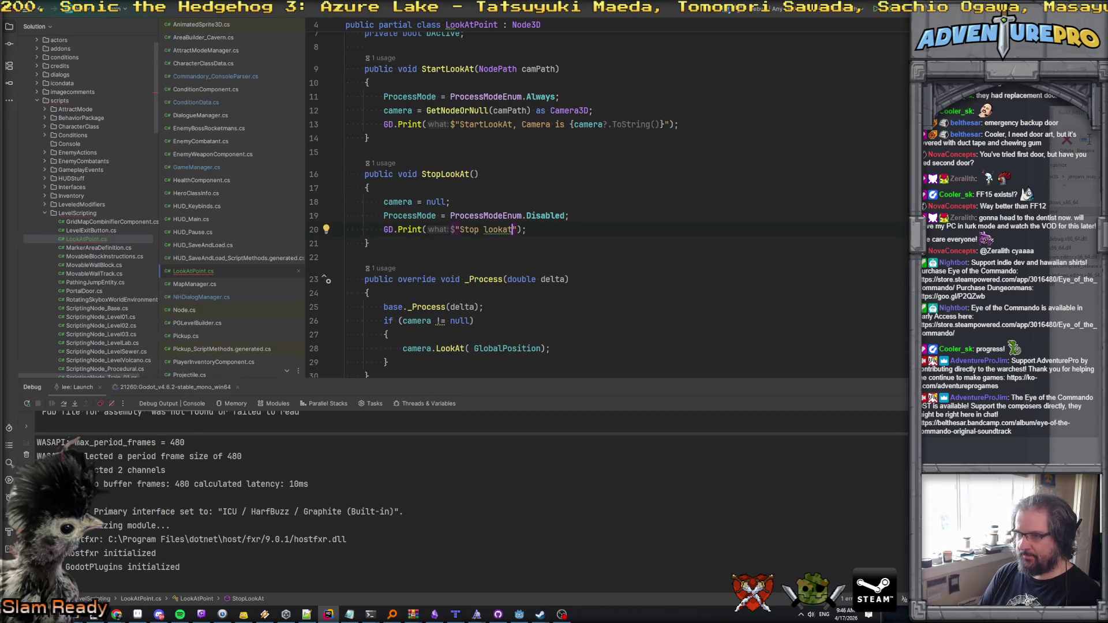
key(BackSpace)
key(BackSpace)
key(BackSpace)
key(BackSpace)
key(BackSpace)
text(LookAt())
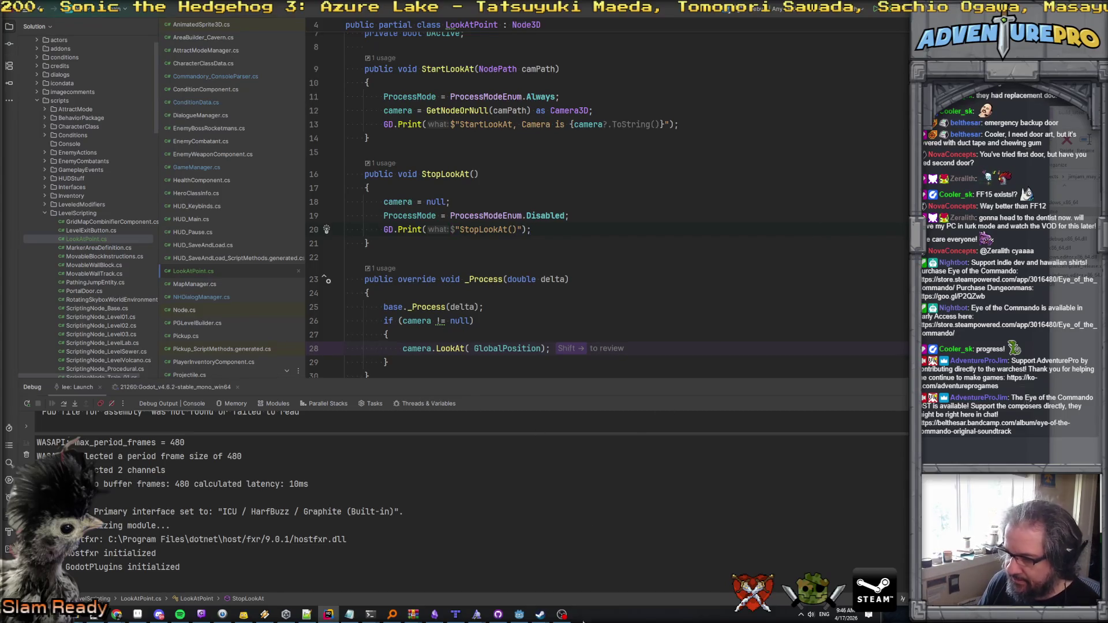
click(519, 614)
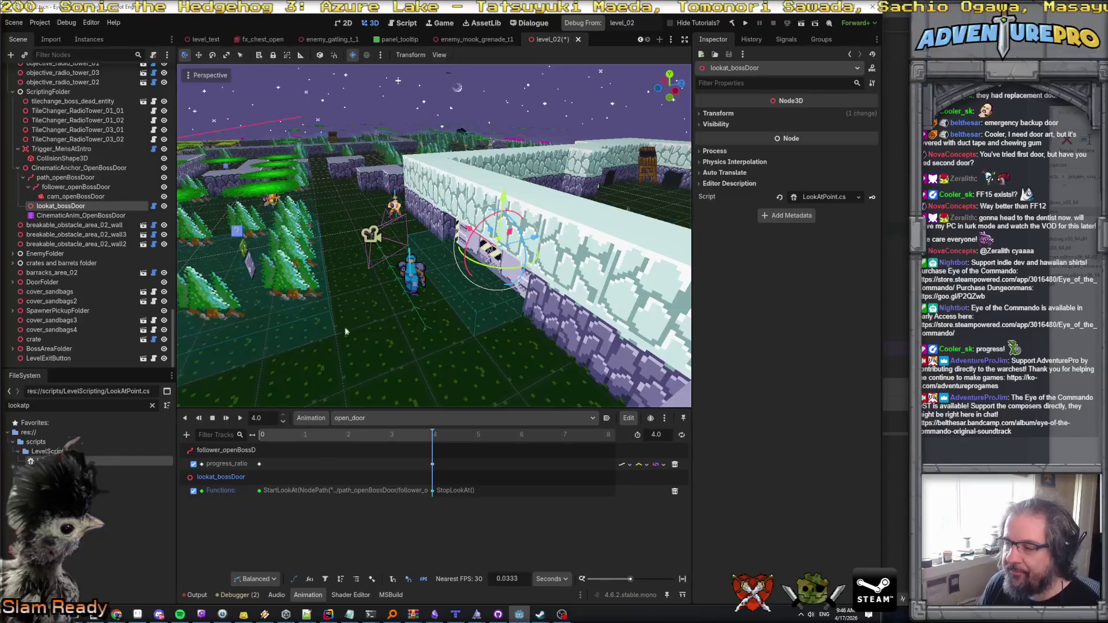
Step: Rebuild the C# code, play open_door backwards, and check the Output and Debugger tabs
click(732, 23)
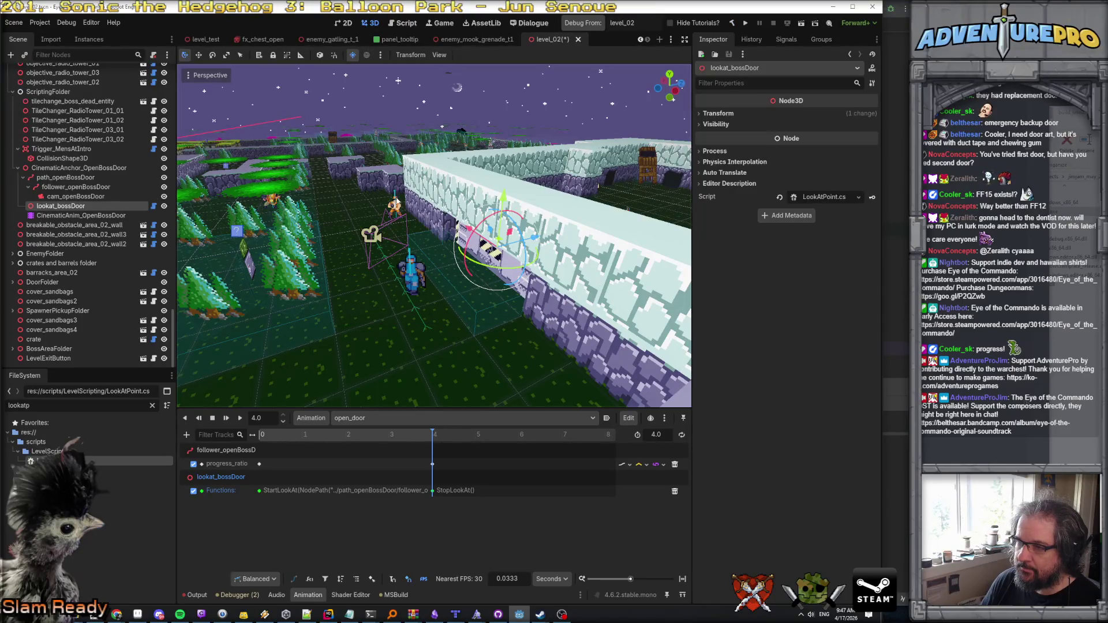
click(183, 420)
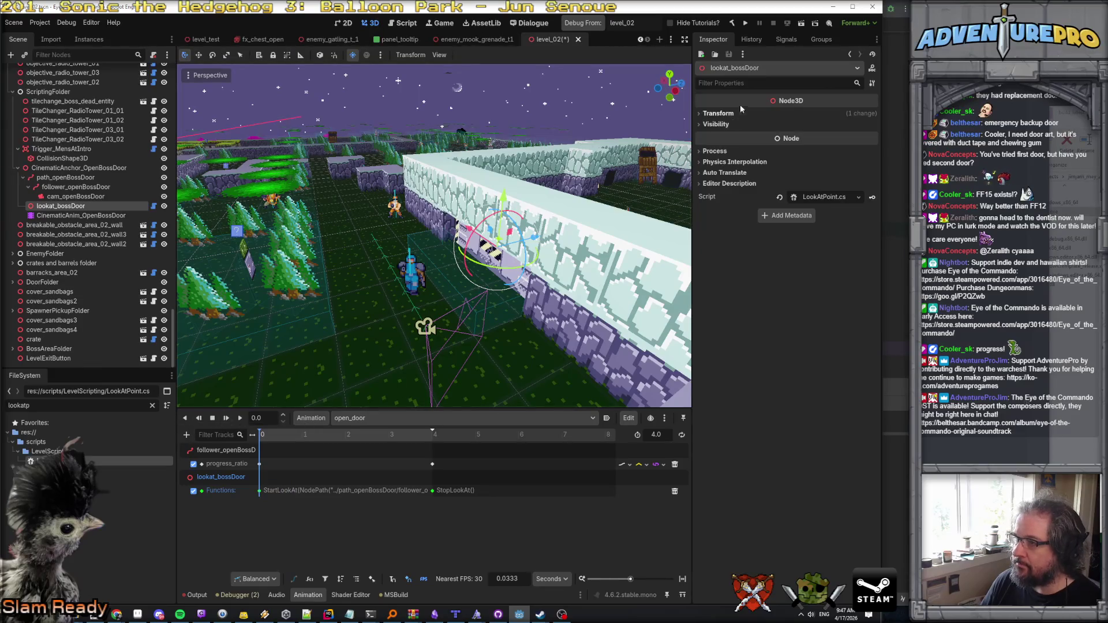
click(76, 196)
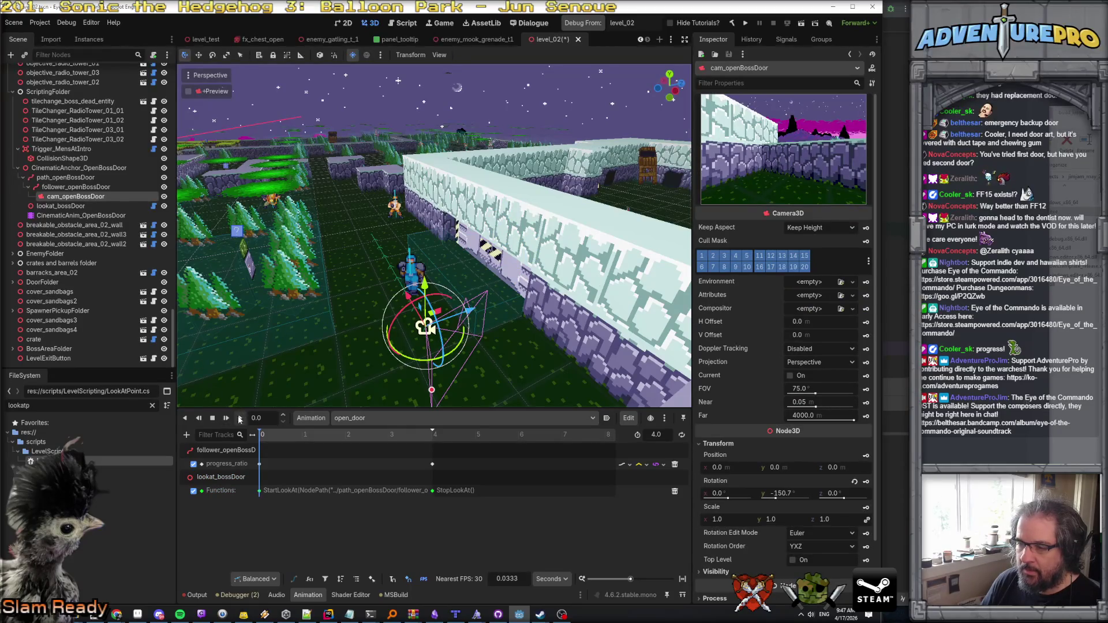
click(196, 595)
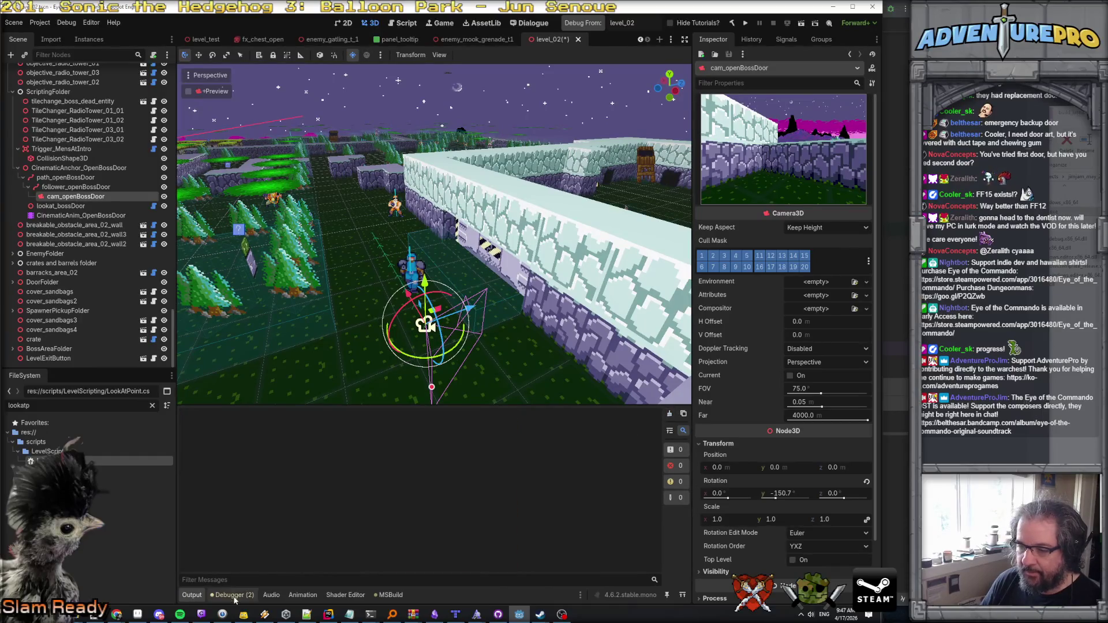
click(219, 598)
click(194, 595)
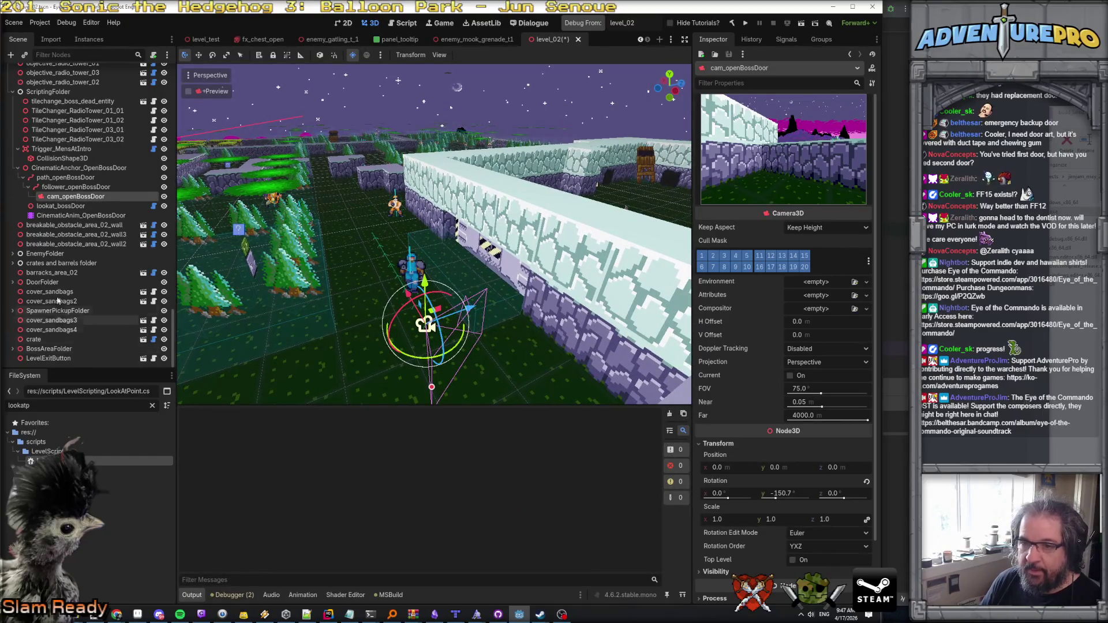
Step: Replay open_door from the start, check the output for debug prints, and save level_02
click(57, 217)
click(240, 419)
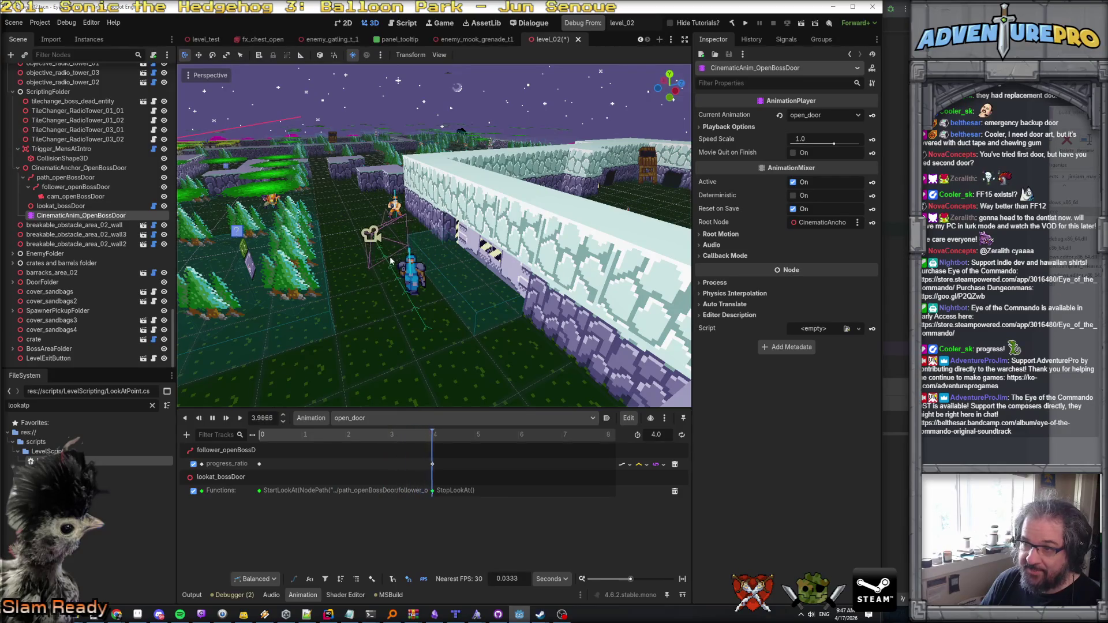
click(192, 595)
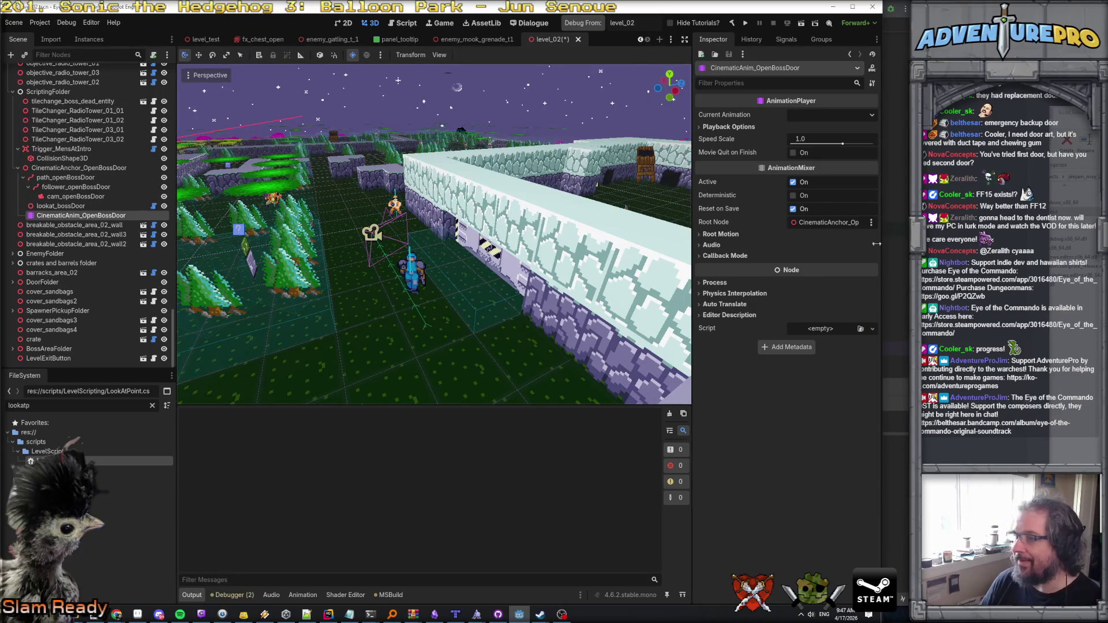
key(ctrl+s)
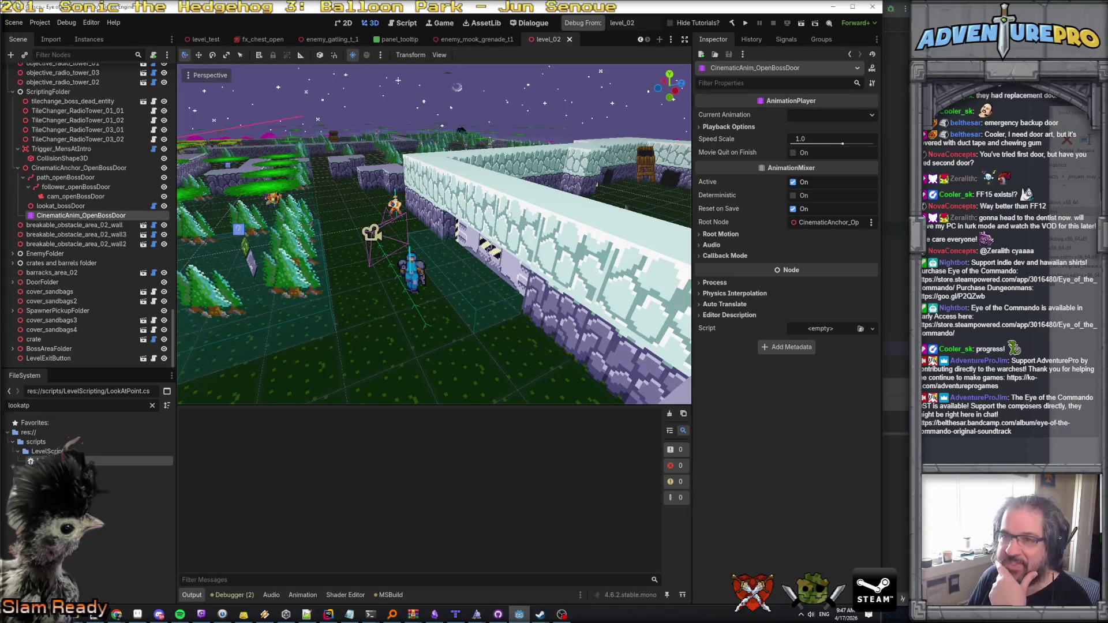
click(872, 8)
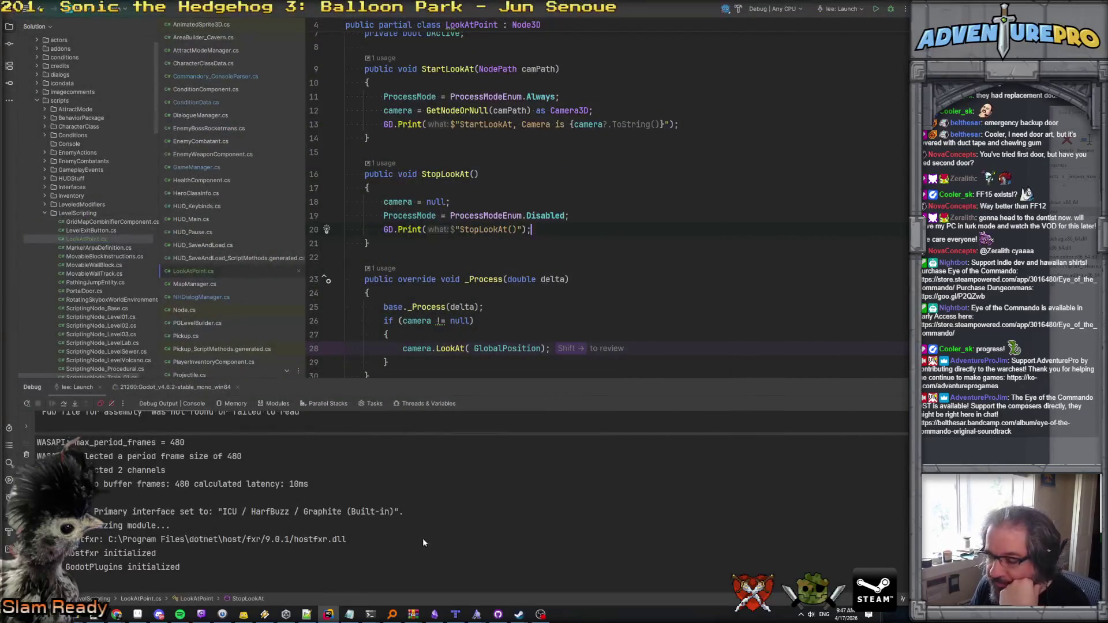
Step: Relaunch Godot from the Windows Start menu and open the Eye of the Commando project
key(super)
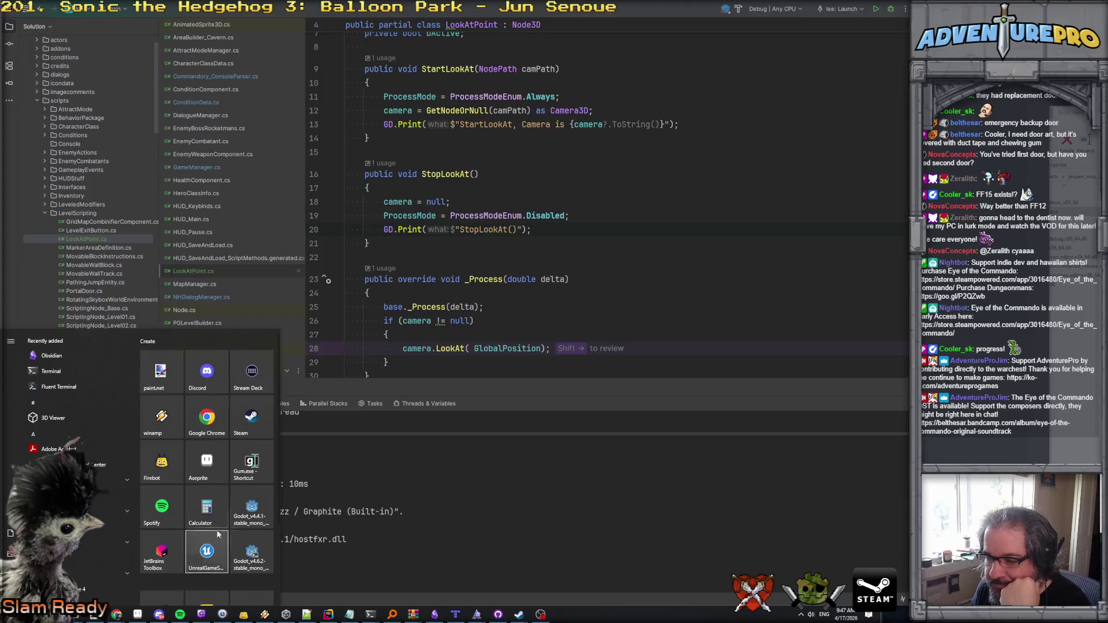
click(256, 555)
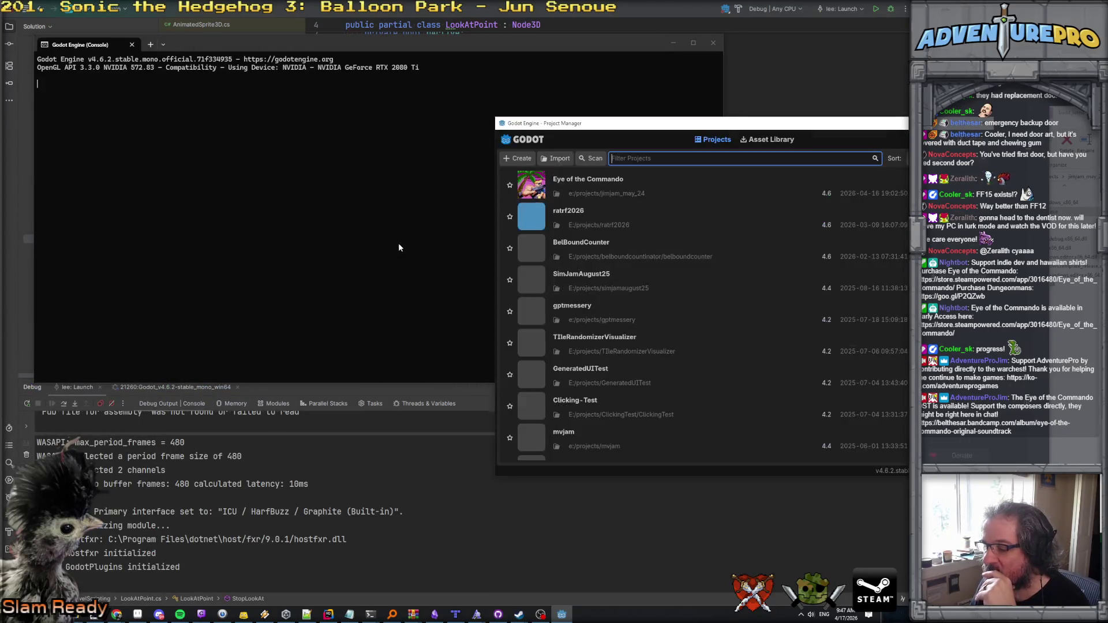
double_click(645, 190)
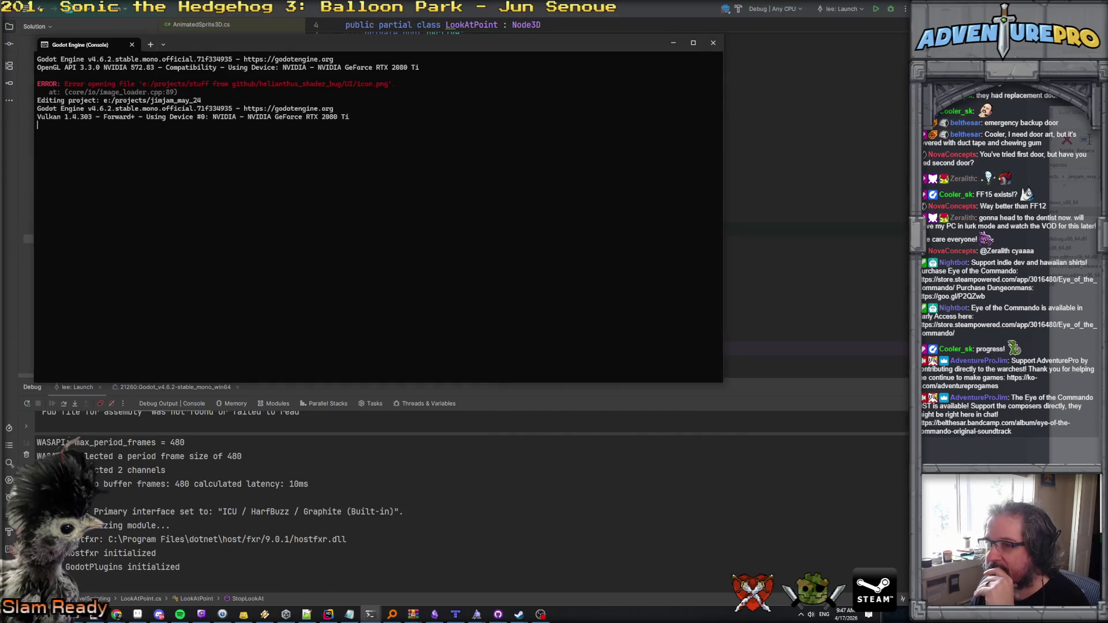
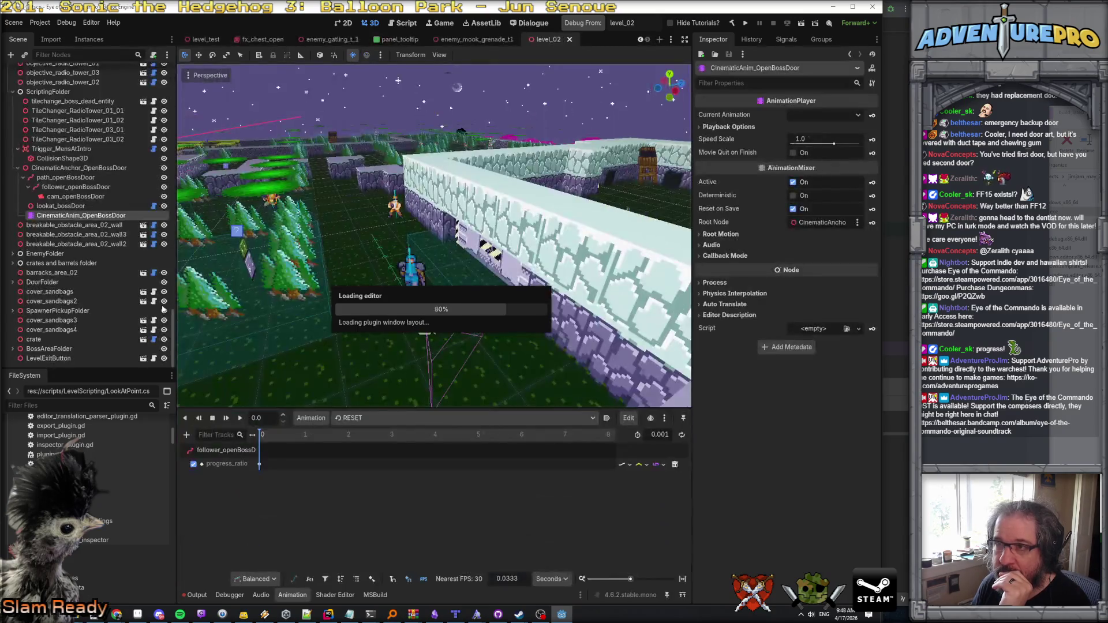
Step: Inspect the lookat_bossDoor node, the path's camera follower and the CinematicAnim_OpenBossDoor animation player
click(86, 206)
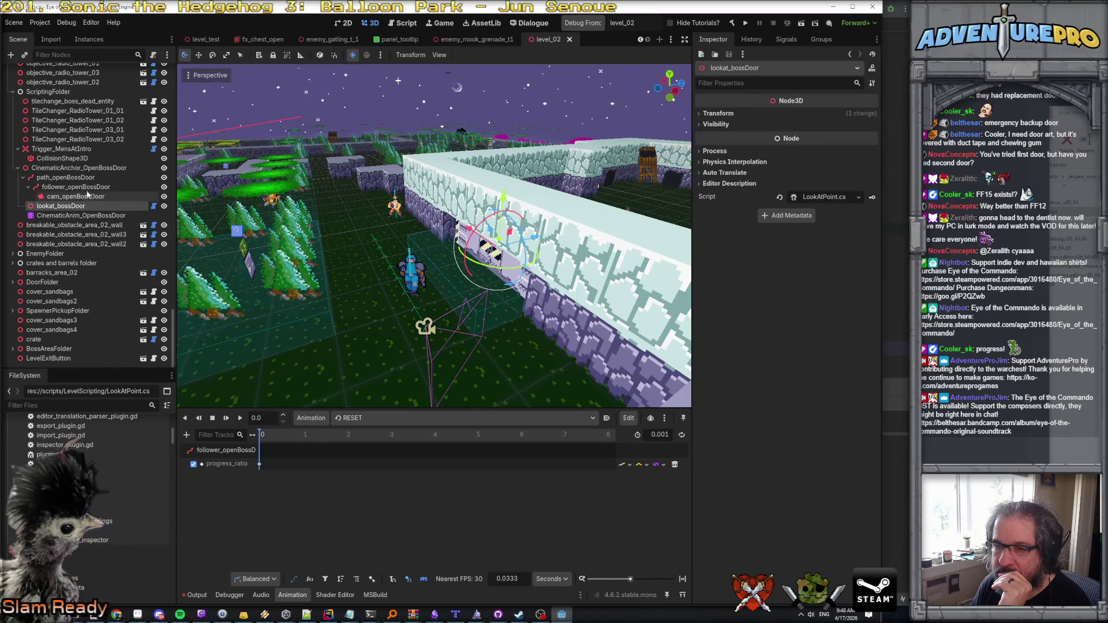
click(87, 188)
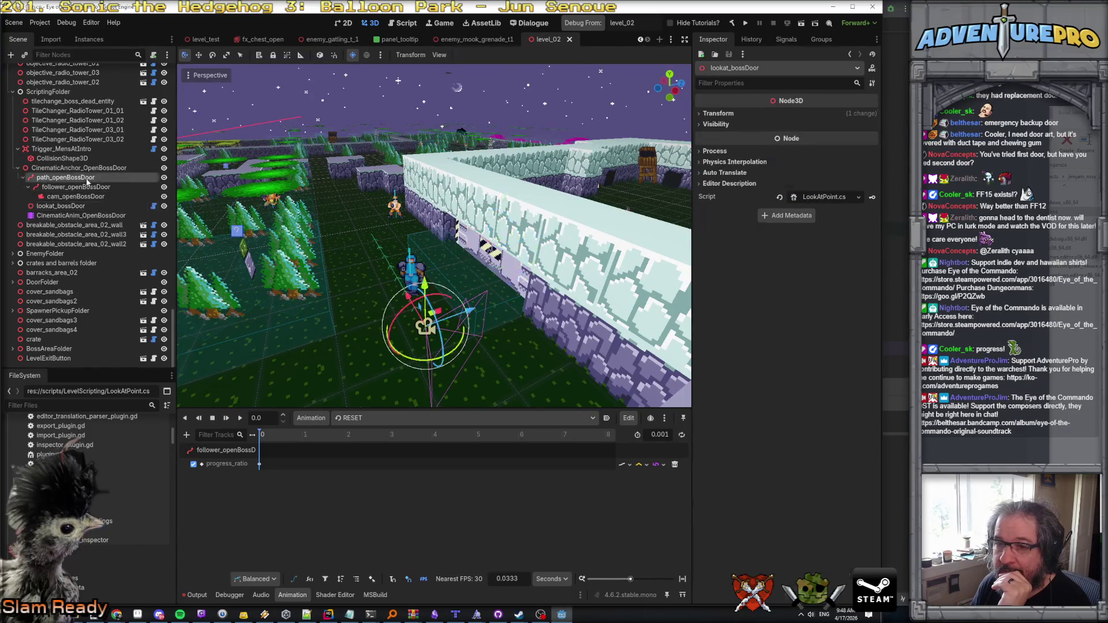
click(84, 215)
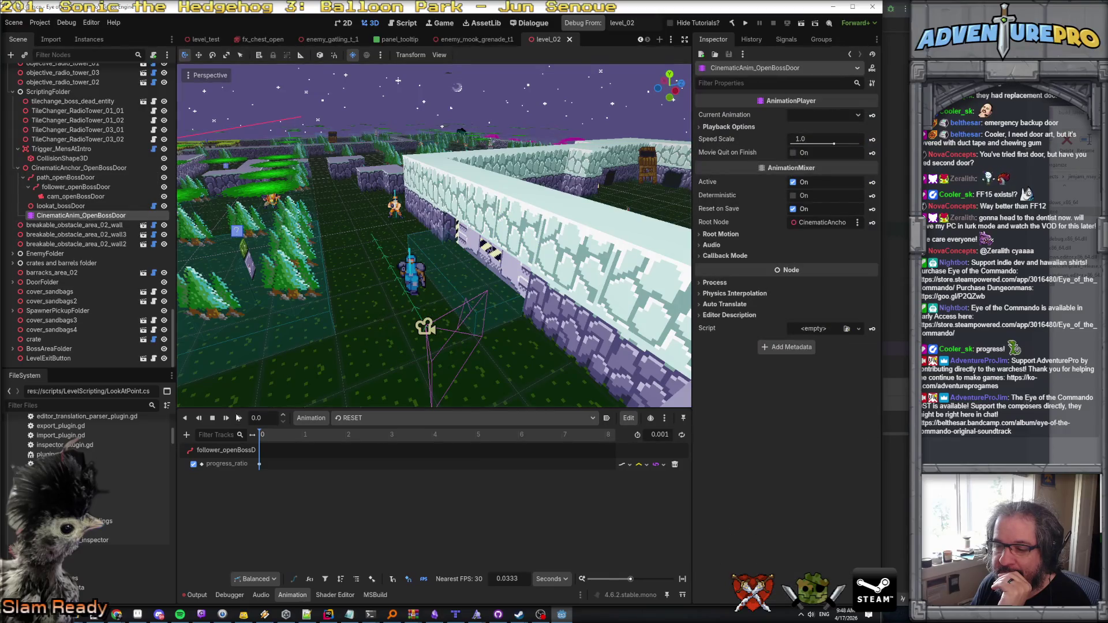
click(195, 595)
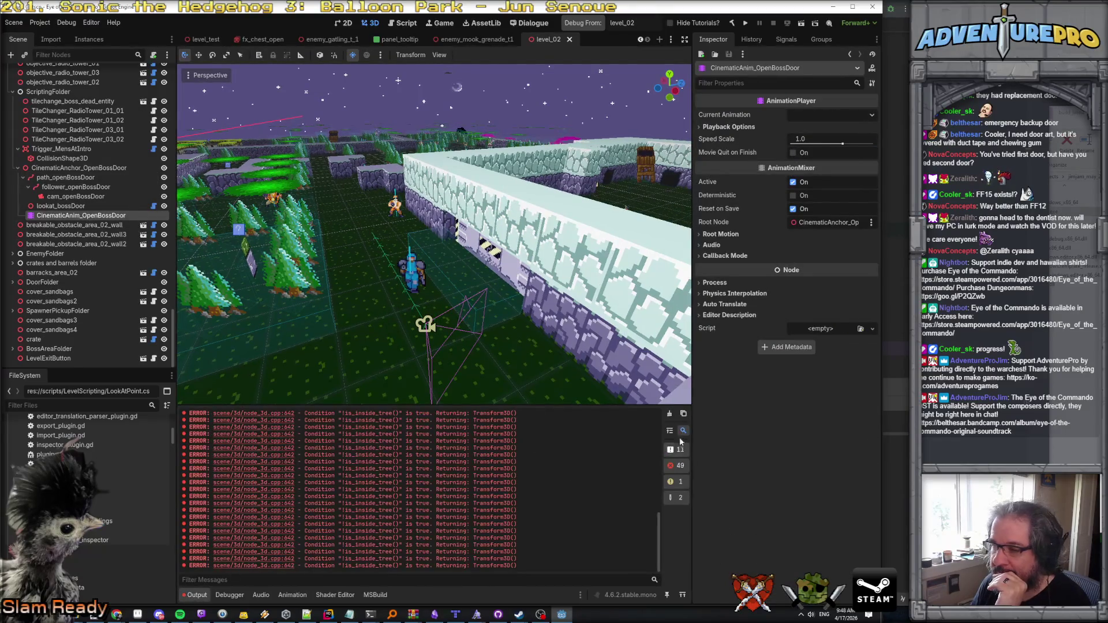
click(61, 206)
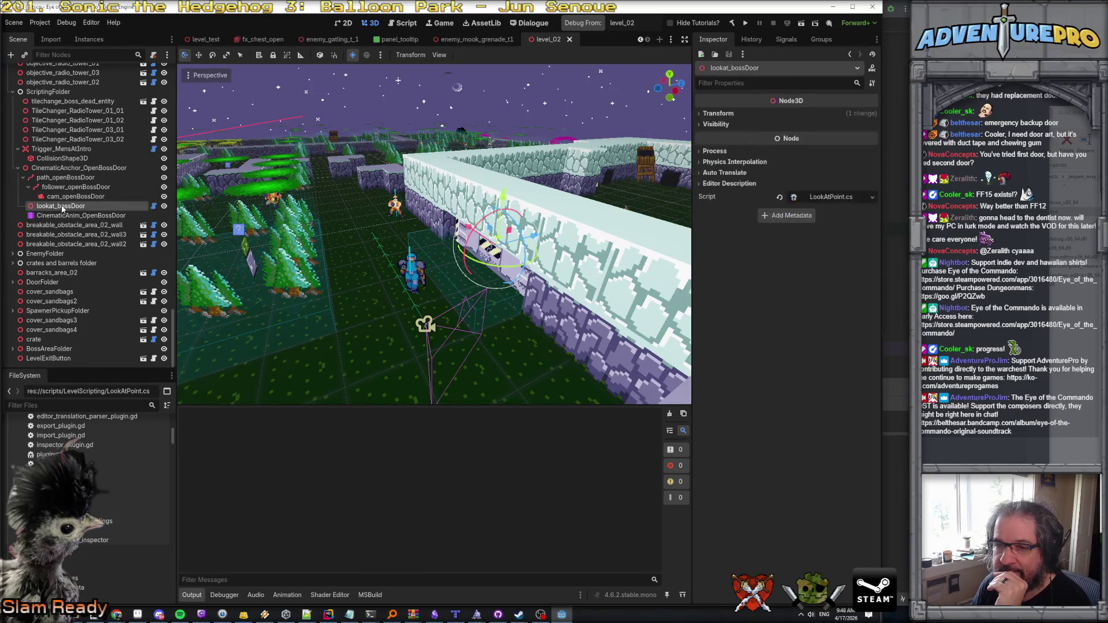
click(72, 215)
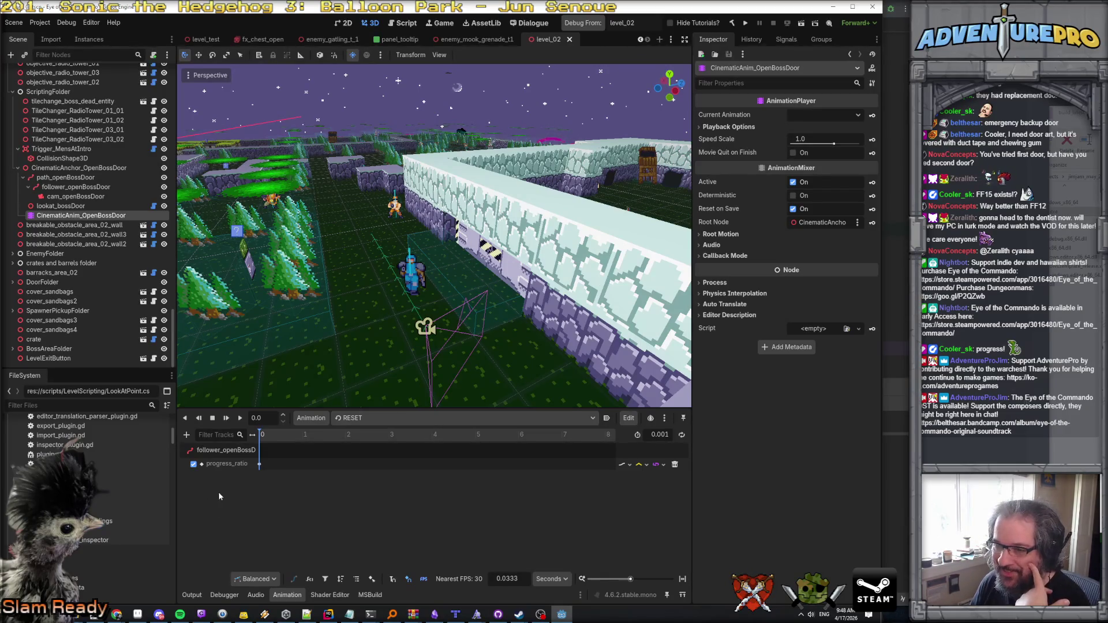
Step: Load the open_door animation and play it to preview the camera path
click(341, 418)
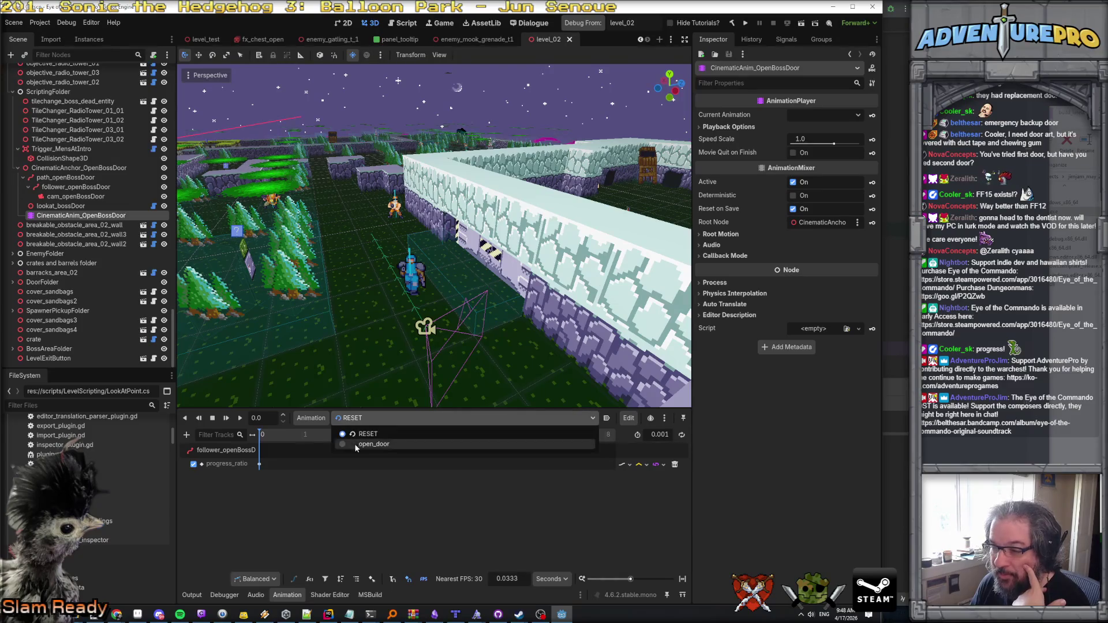
click(341, 442)
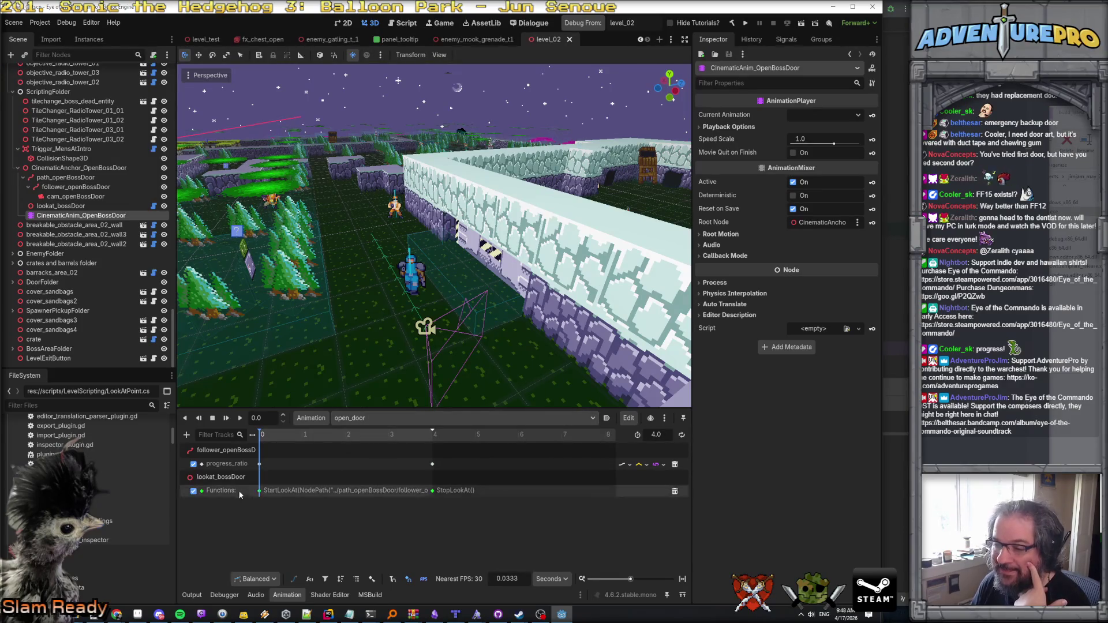
click(239, 419)
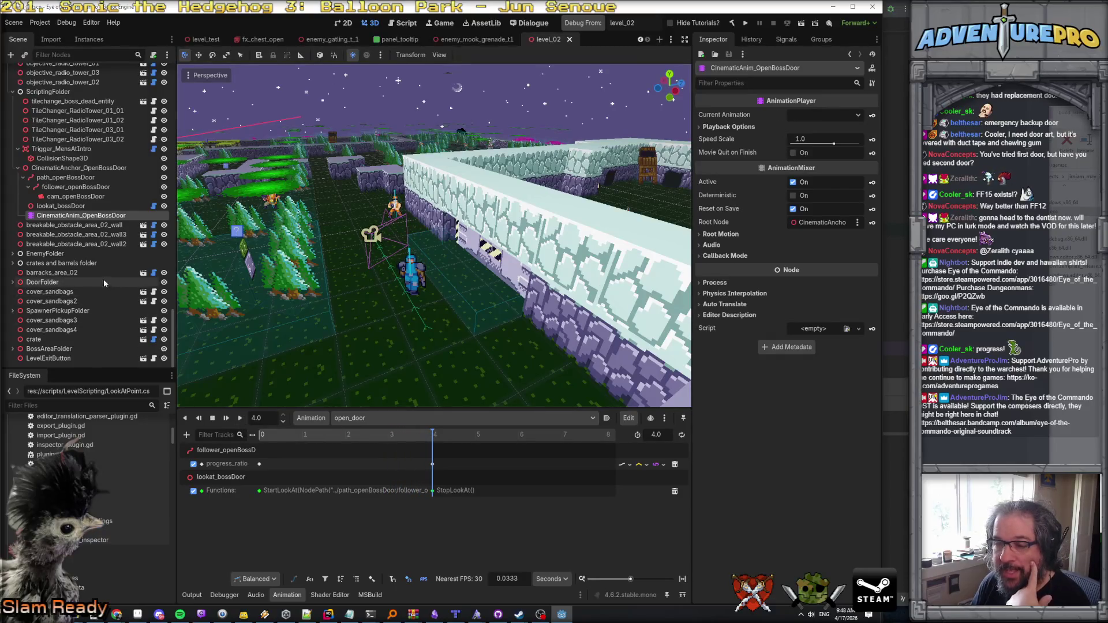
Step: Glance at the Output and Audio panels, then return to open_door's animation tracks
click(195, 596)
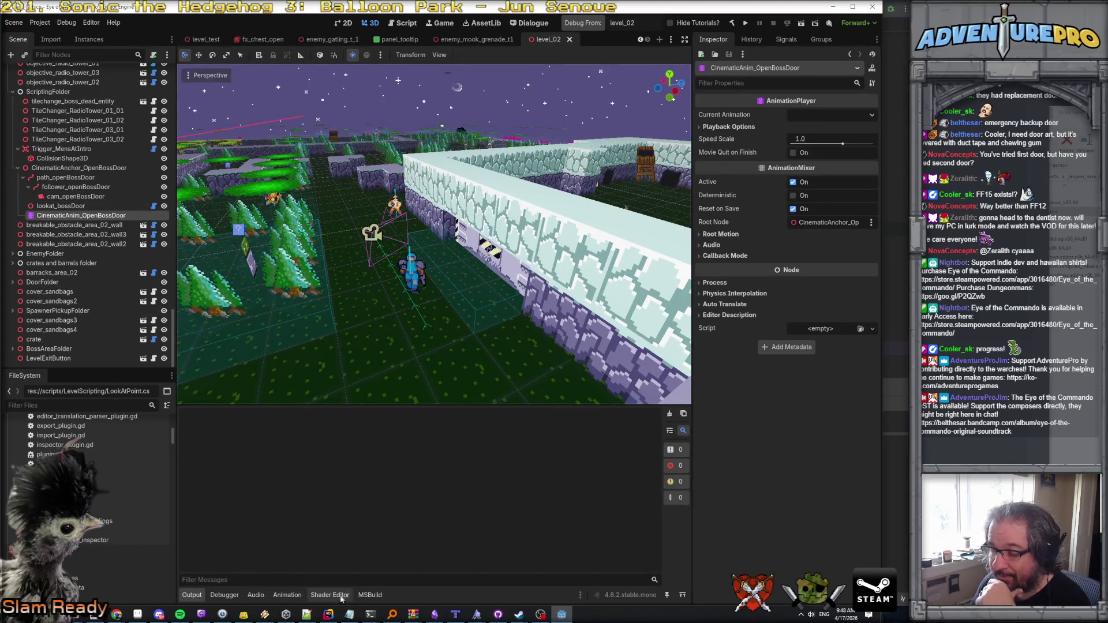
click(246, 598)
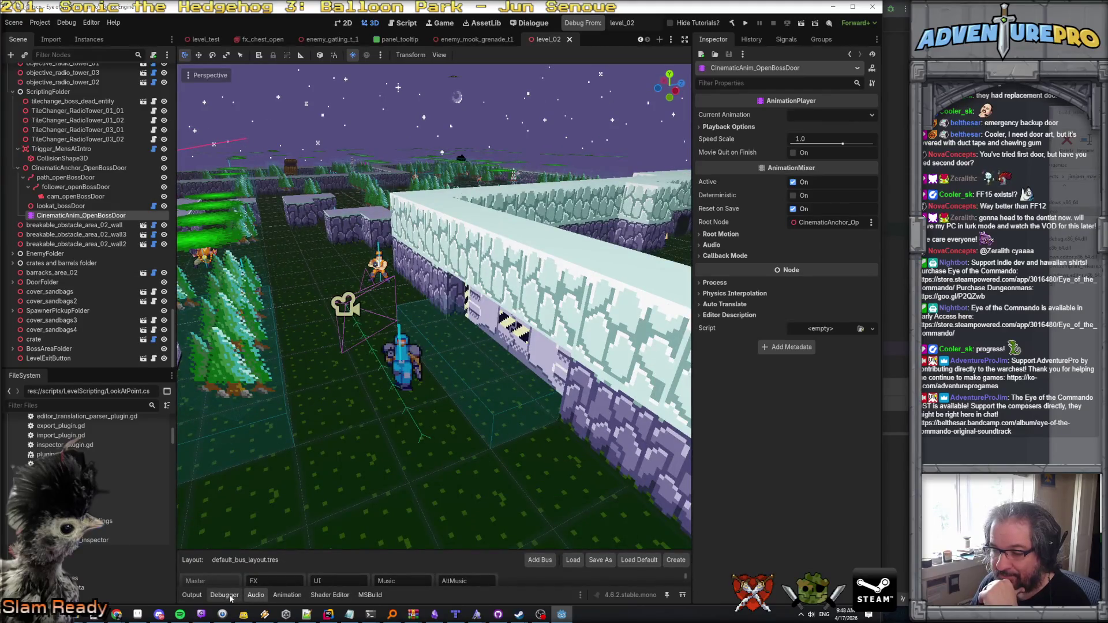
click(191, 595)
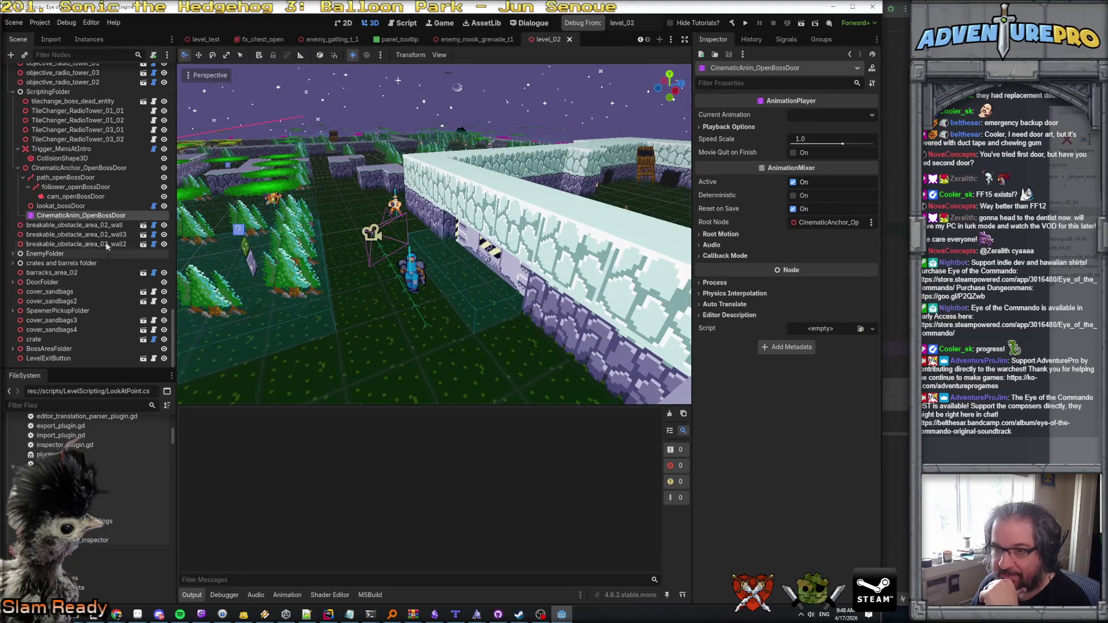
click(61, 206)
click(81, 215)
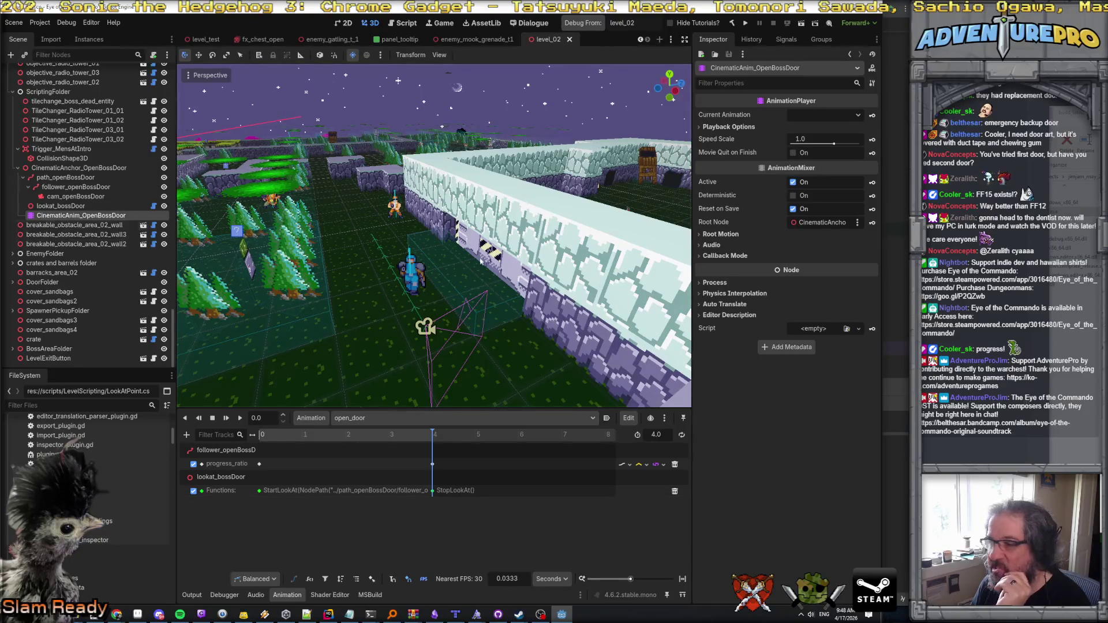
Step: Switch over to Rider and scroll through the currently open script
key(alt+Tab)
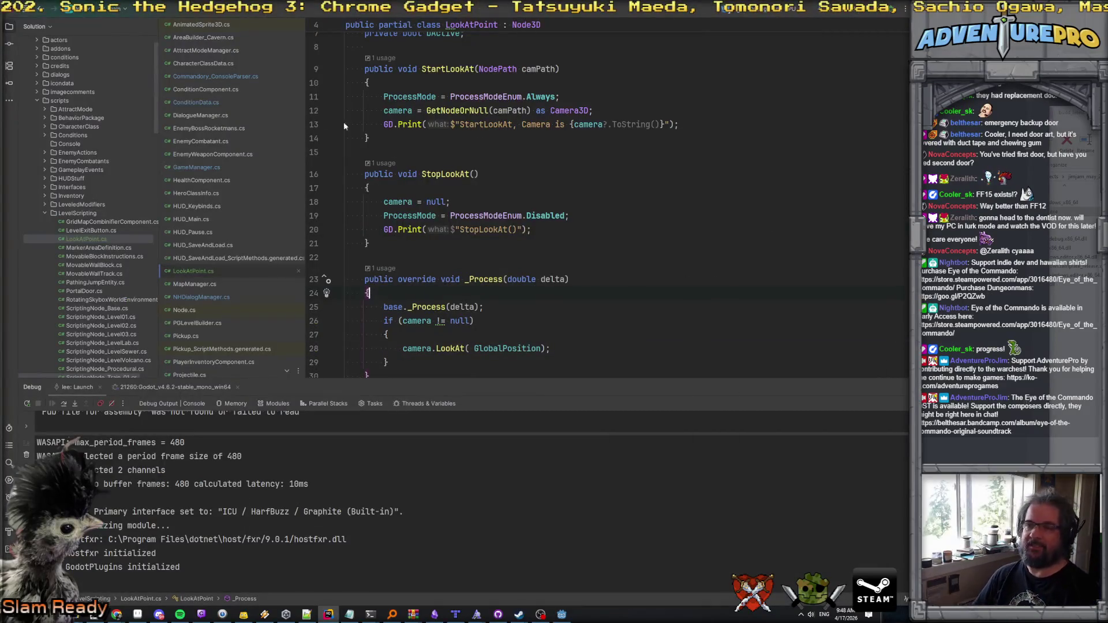
click(222, 78)
scroll(578, 299, up, 15)
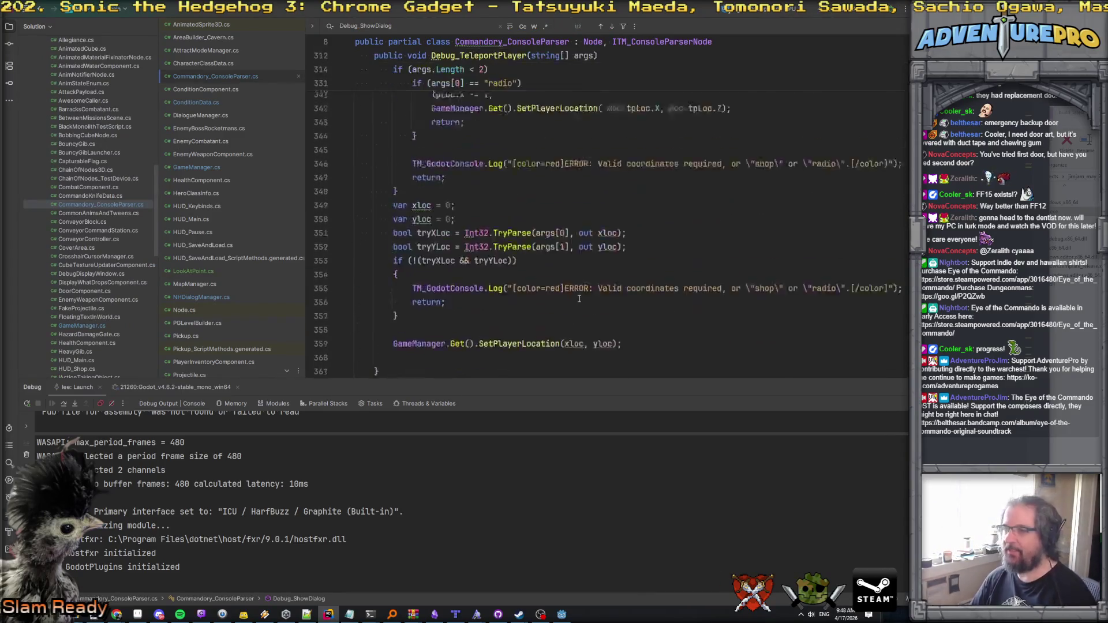
scroll(579, 298, up, 20)
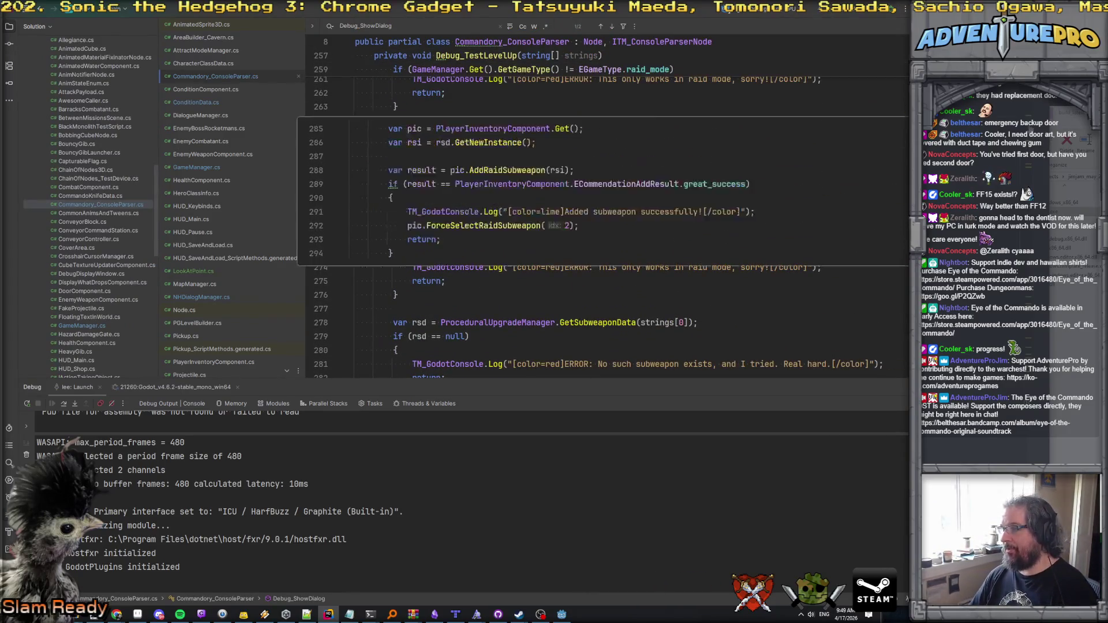
scroll(606, 208, up, 8)
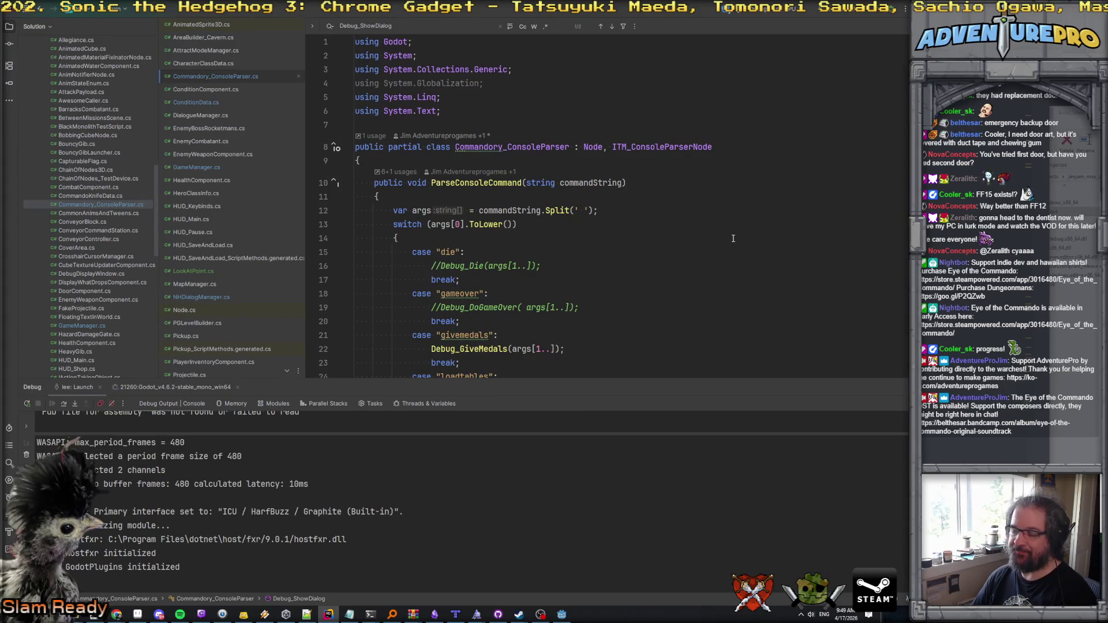
scroll(733, 238, down, 9)
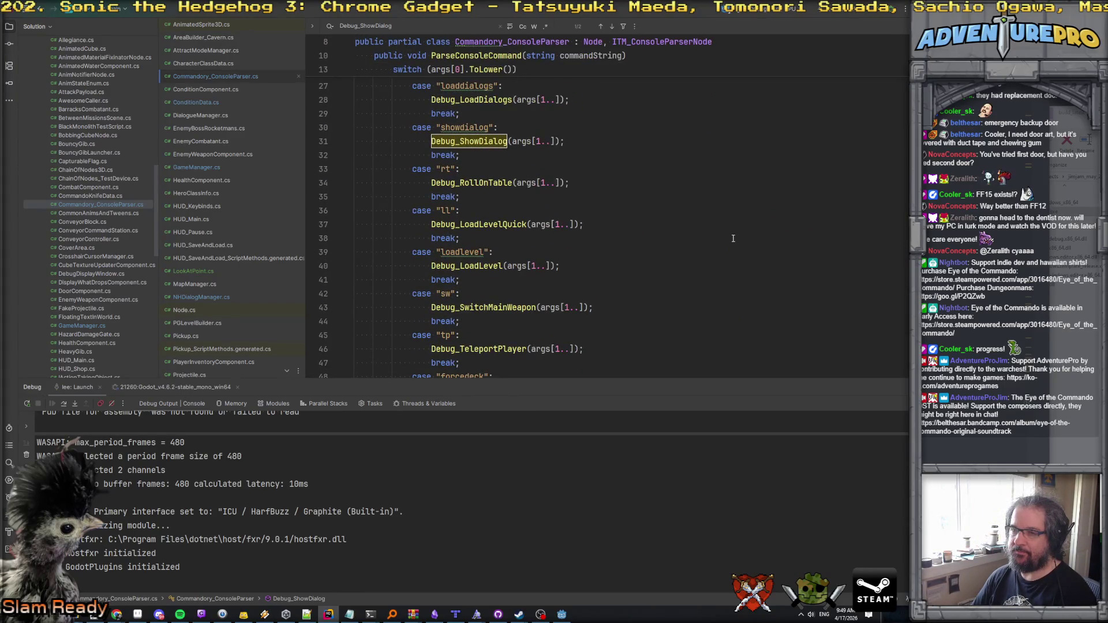
Step: Search the project for 'level02' and open ScriptingNode_Level02.cs
key(ctrl+t)
text(level)
key(ctrl+t)
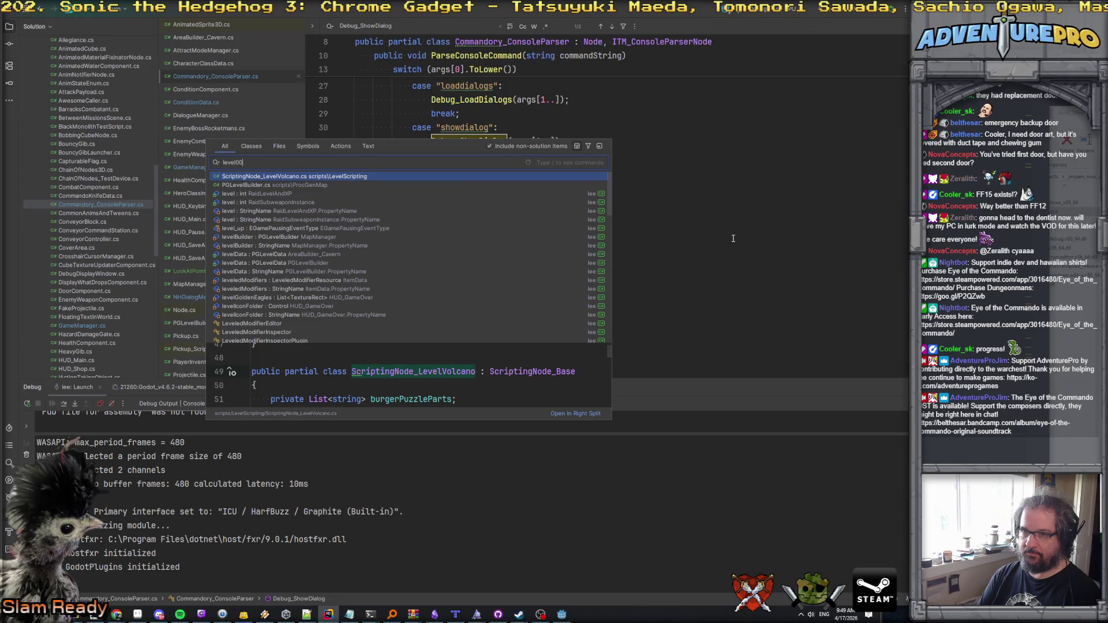
key(BackSpace)
key(BackSpace)
text(2)
key(BackSpace)
text(02)
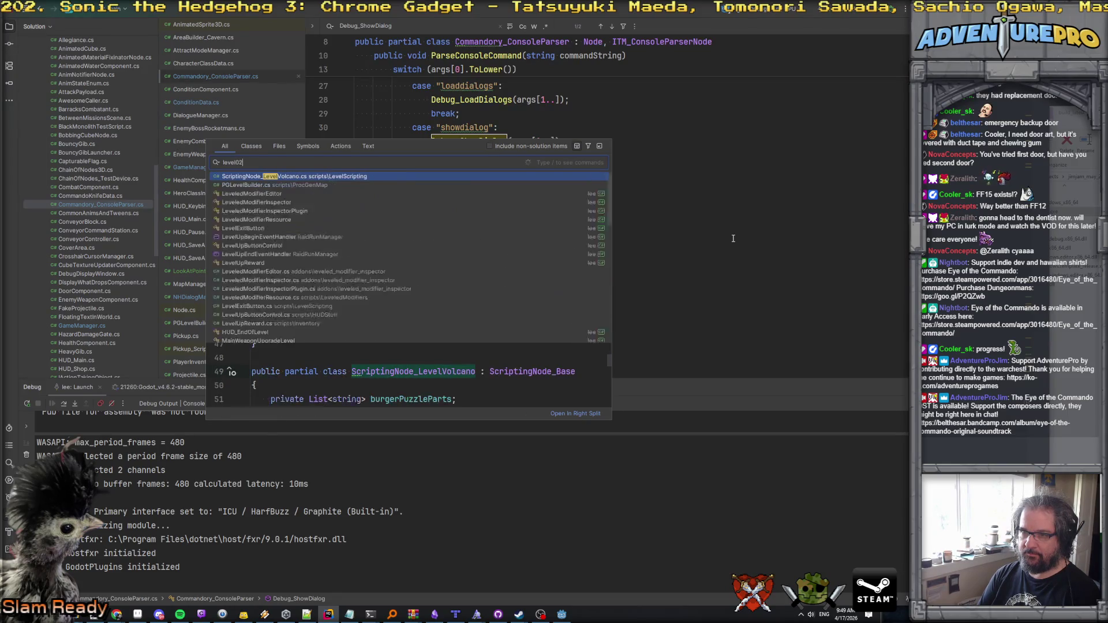
key(Return)
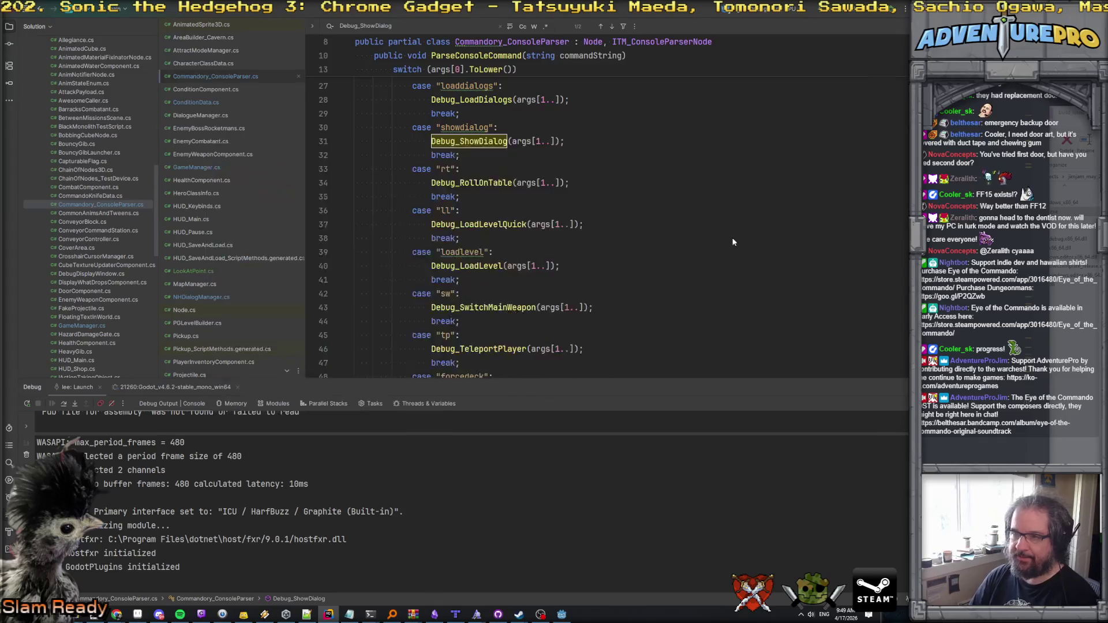
Step: Add a new public void RunCinematic_OpenBossDoor() method with an opening brace
scroll(732, 240, down, 20)
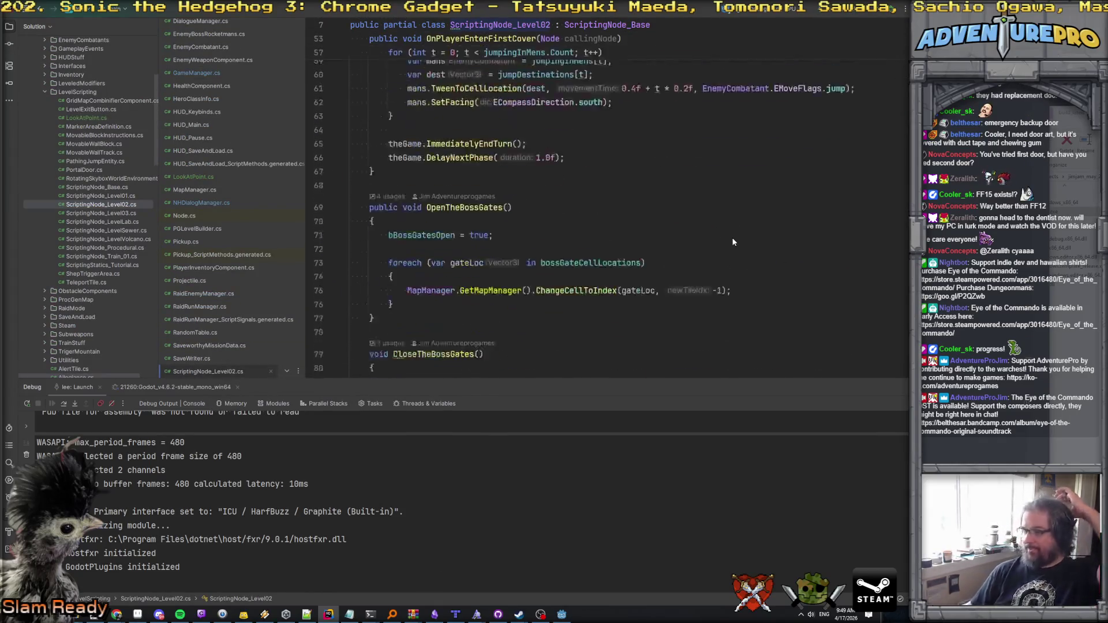
scroll(733, 242, down, 20)
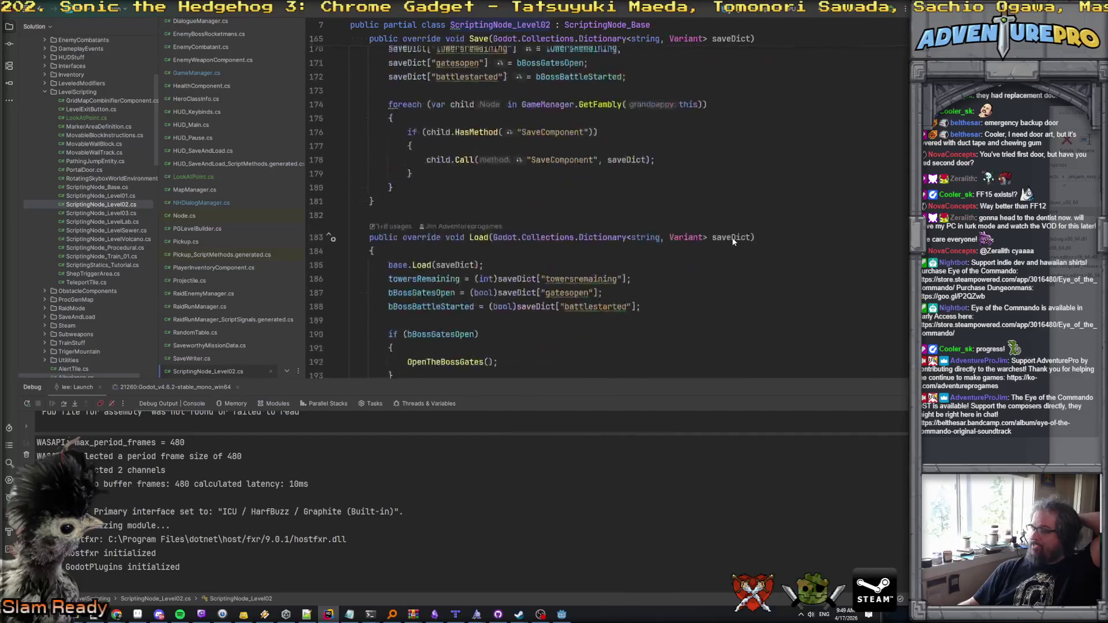
click(465, 288)
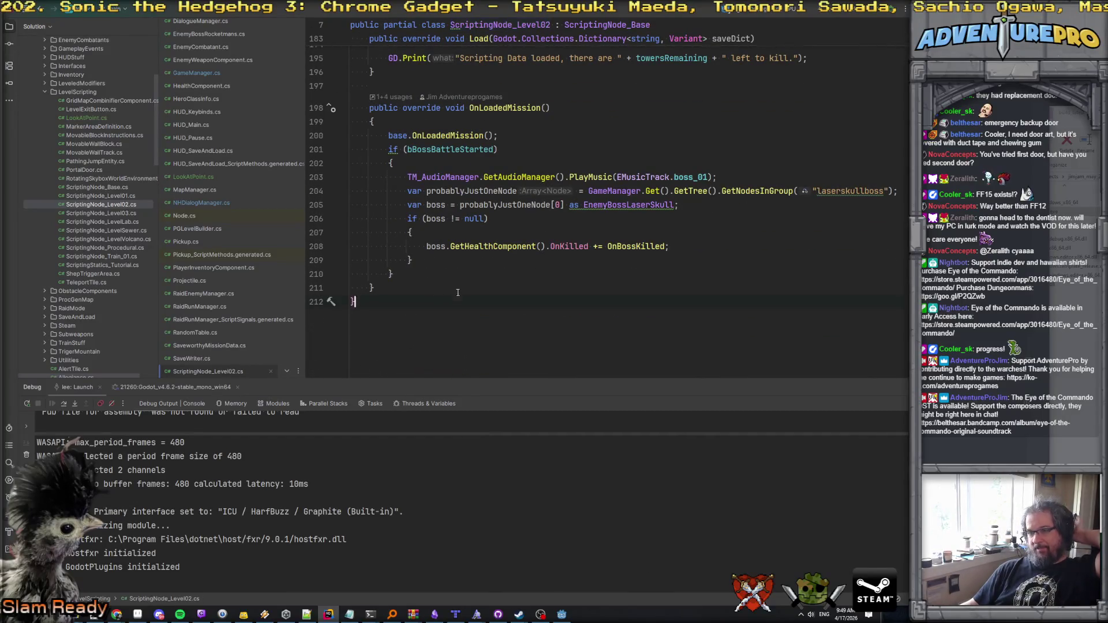
key(Return)
key(Return)
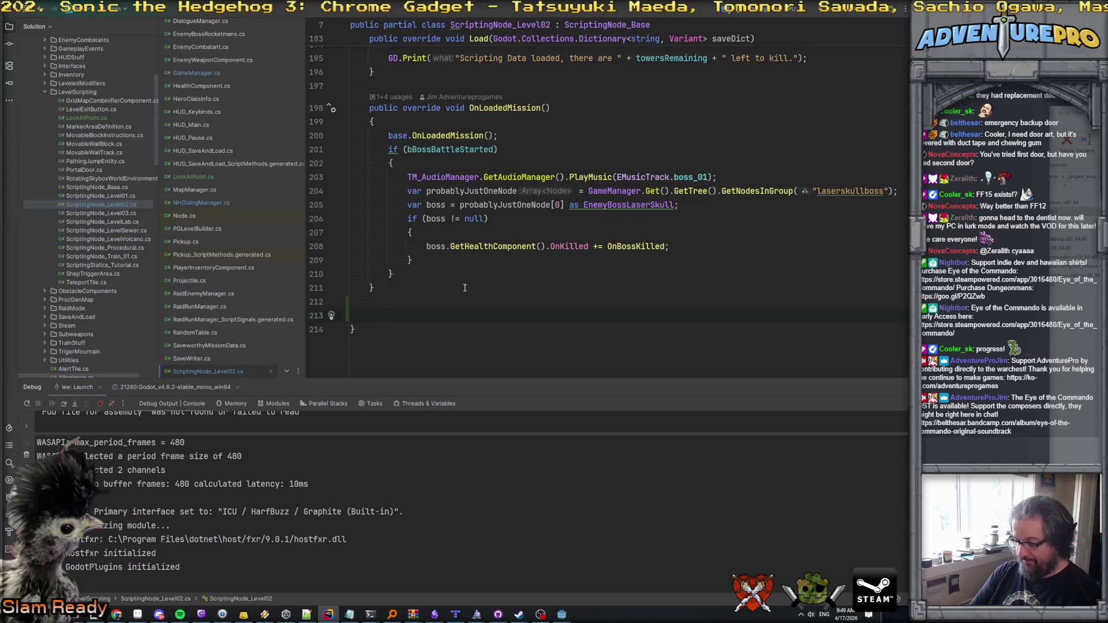
text(public void RunCinematic_OpenBossDoor())
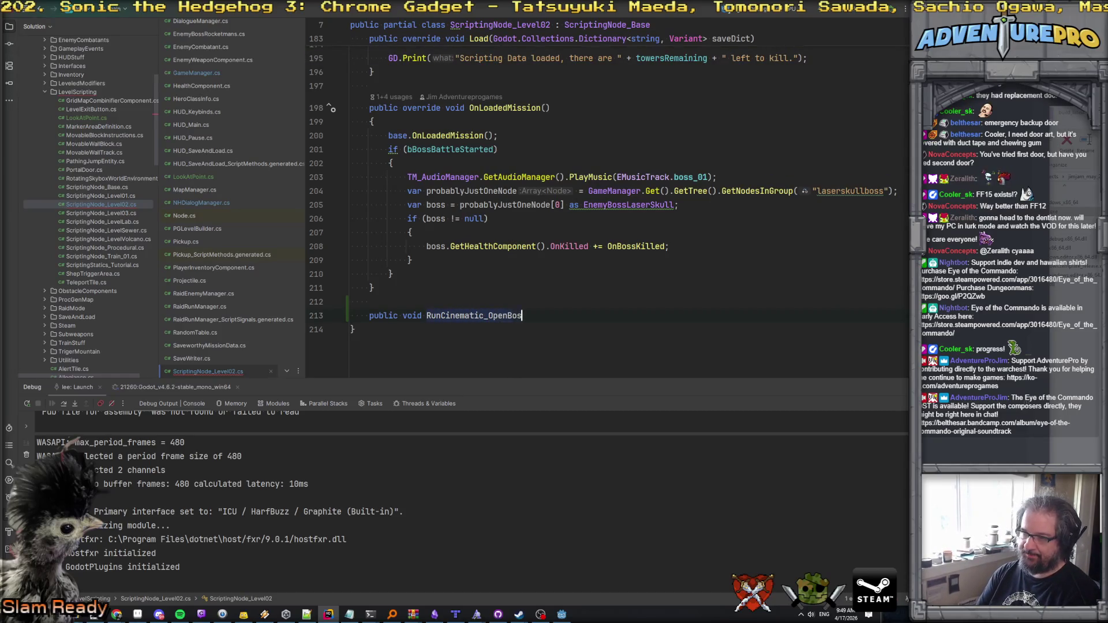
key(Return)
text({)
key(Return)
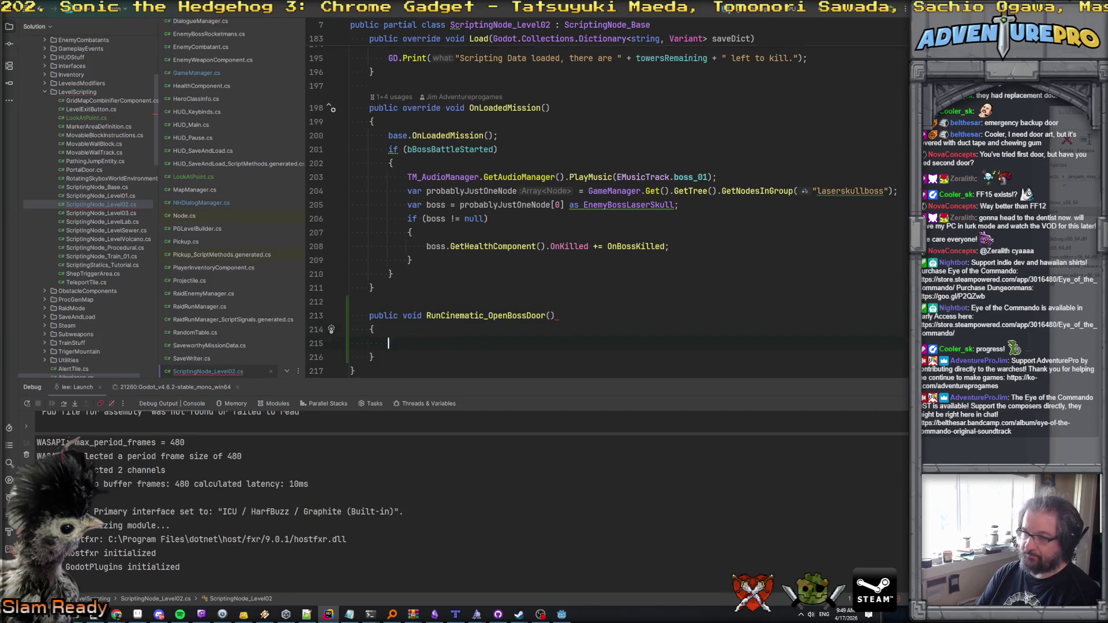
Step: Write the comment plan: fade out the camera, switch to cinematic, play animation, fade out on end, back to player
text(//fade out the camera)
key(Return)
text(/)
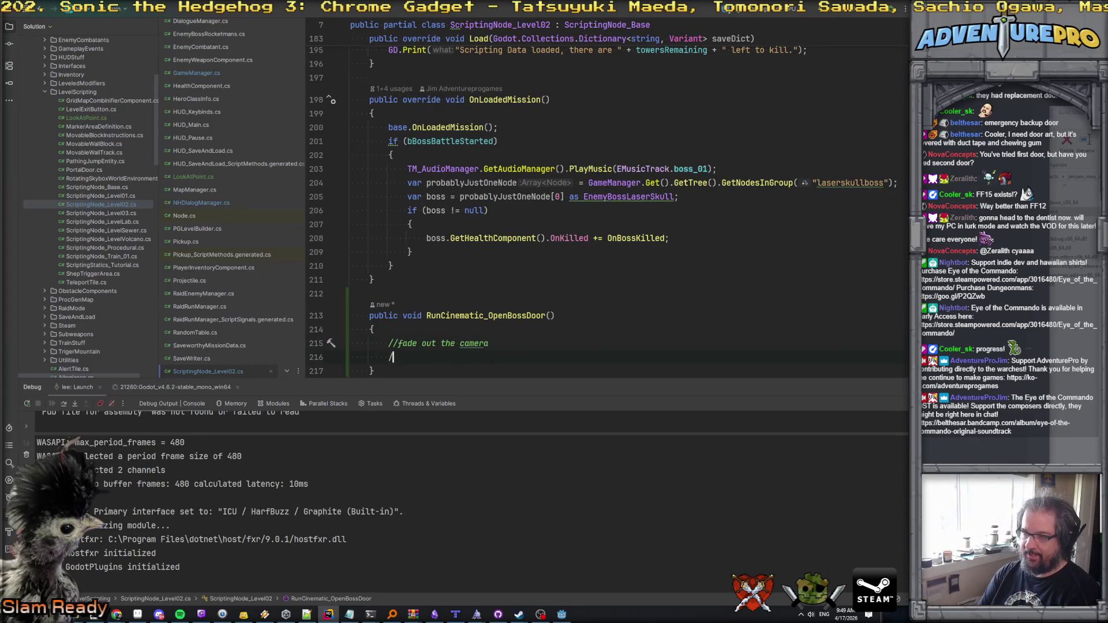
text(/switch to cinematic cam)
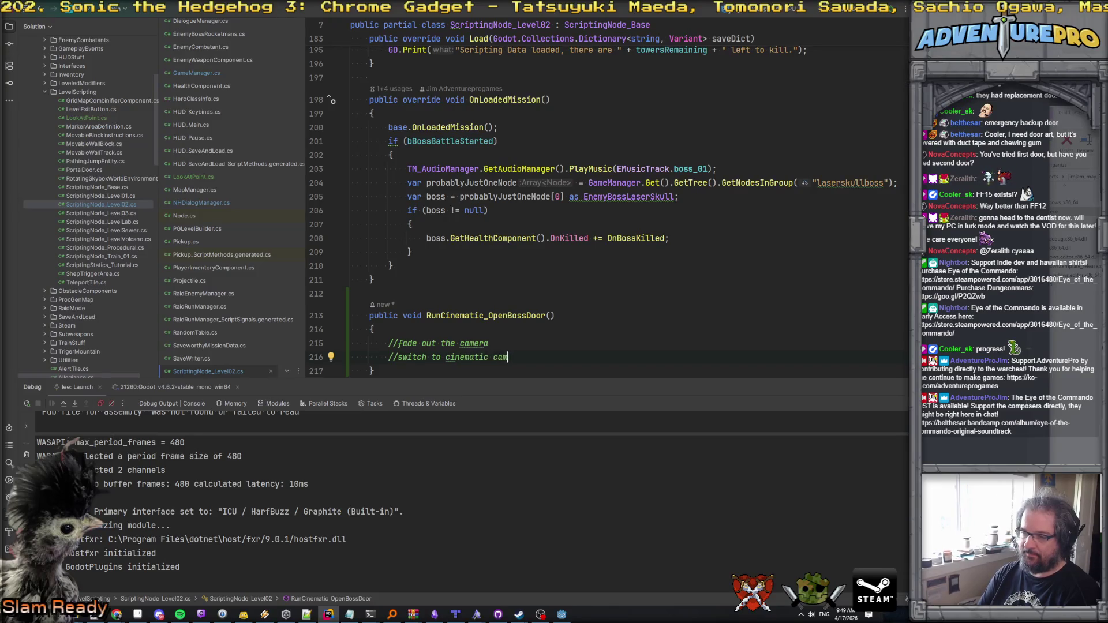
key(Return)
text(//play animation)
key(Return)
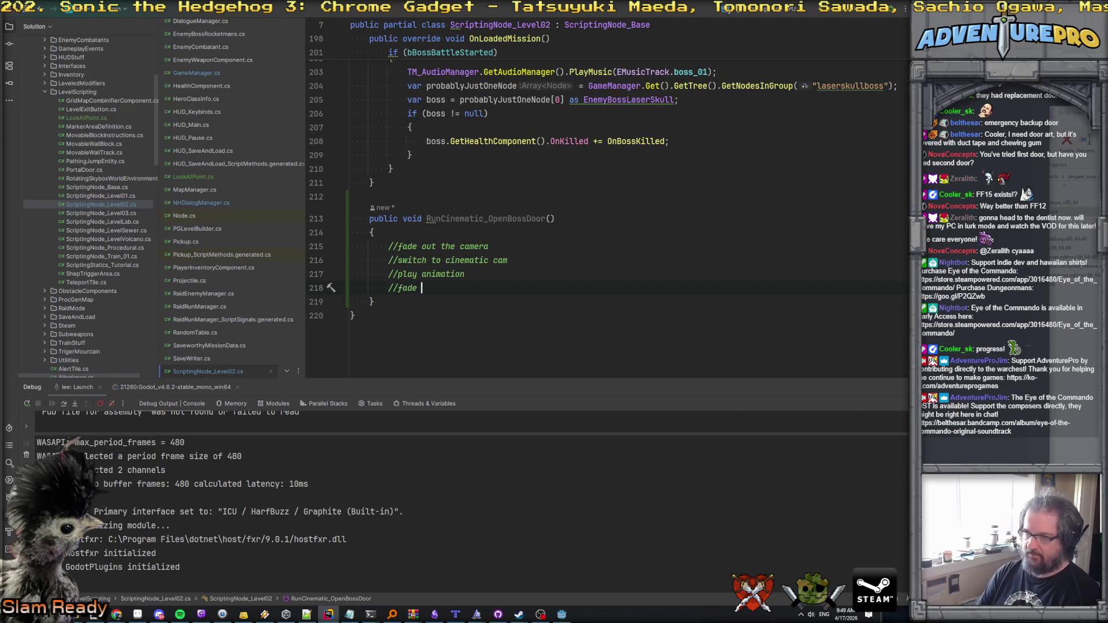
text(o)
key(BackSpace)
key(BackSpace)
key(BackSpace)
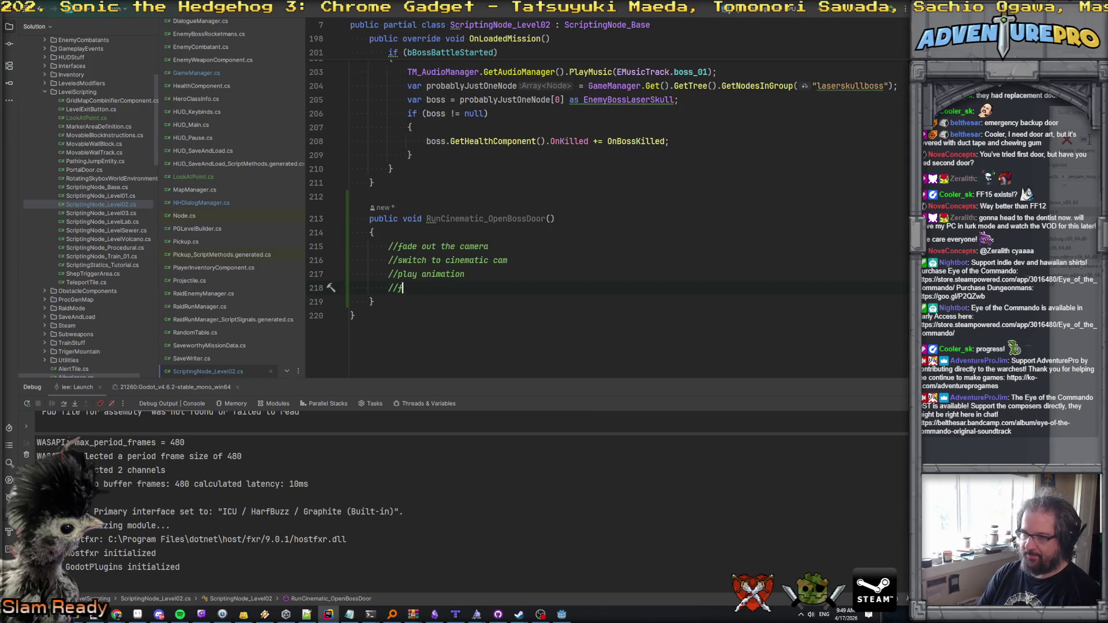
text(e out on end)
key(Return)
text(//)
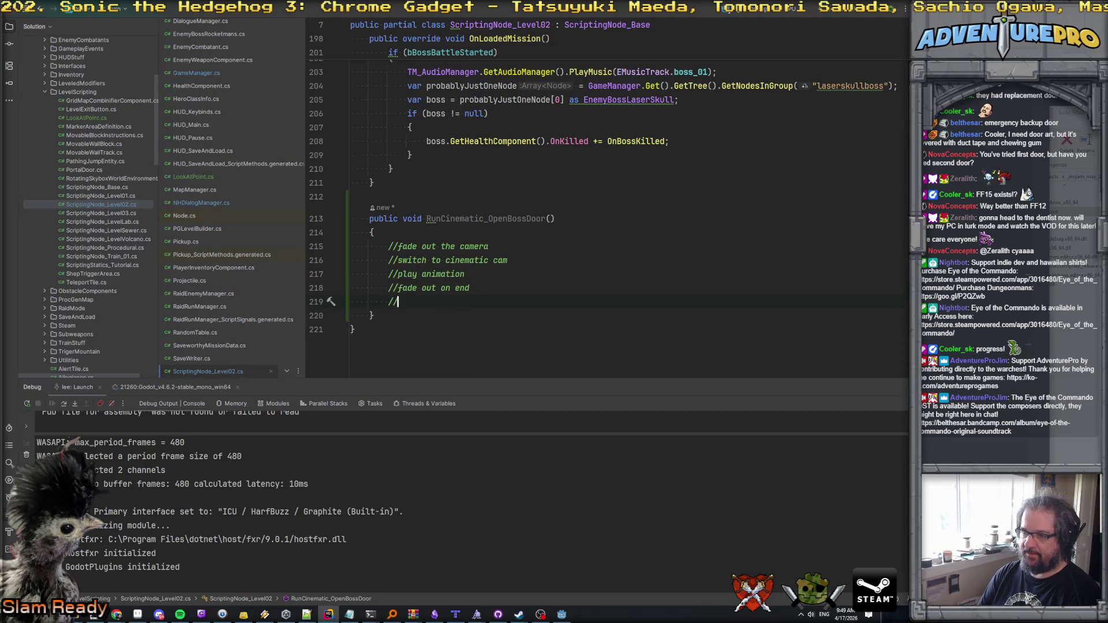
text(back to player cam)
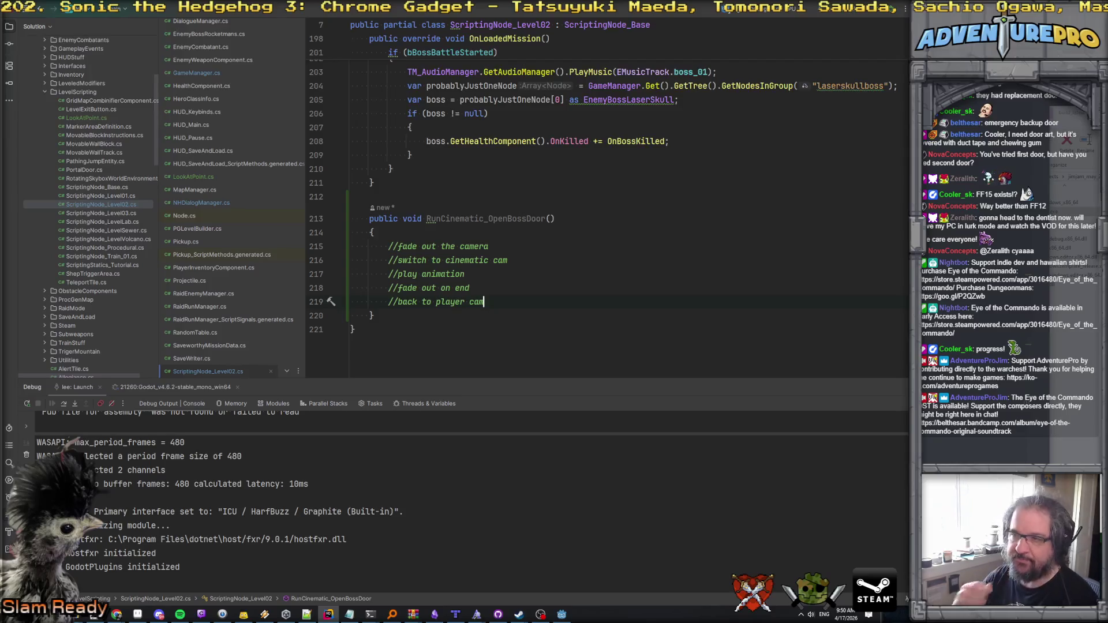
Step: Insert blank lines between each of the comment steps
key(Up)
key(Up)
key(Up)
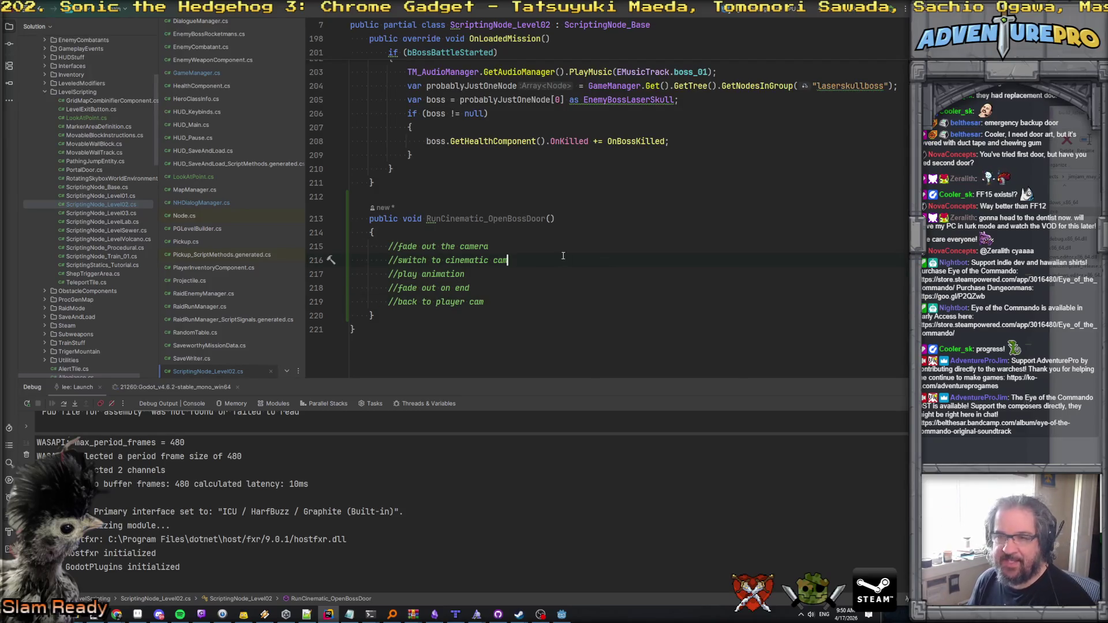
key(Return)
click(524, 274)
key(Return)
click(479, 302)
key(Return)
click(483, 329)
key(Return)
click(491, 357)
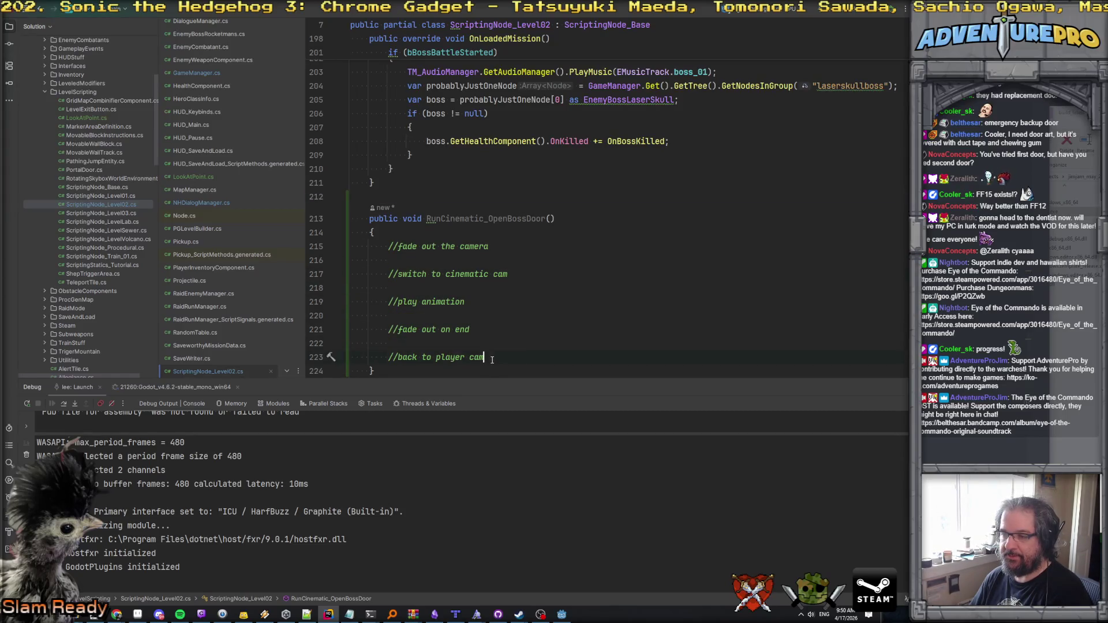
scroll(542, 259, down, 3)
scroll(541, 259, up, 3)
scroll(542, 259, up, 1)
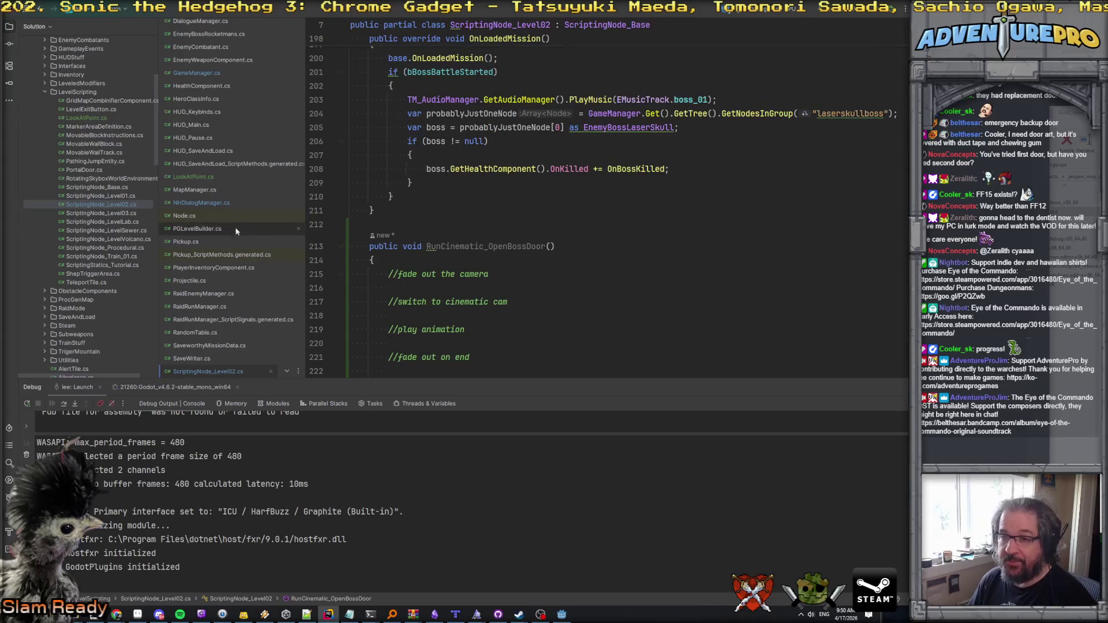
Step: Open ScriptingNode_Base.cs and place the cursor after its last method
click(105, 188)
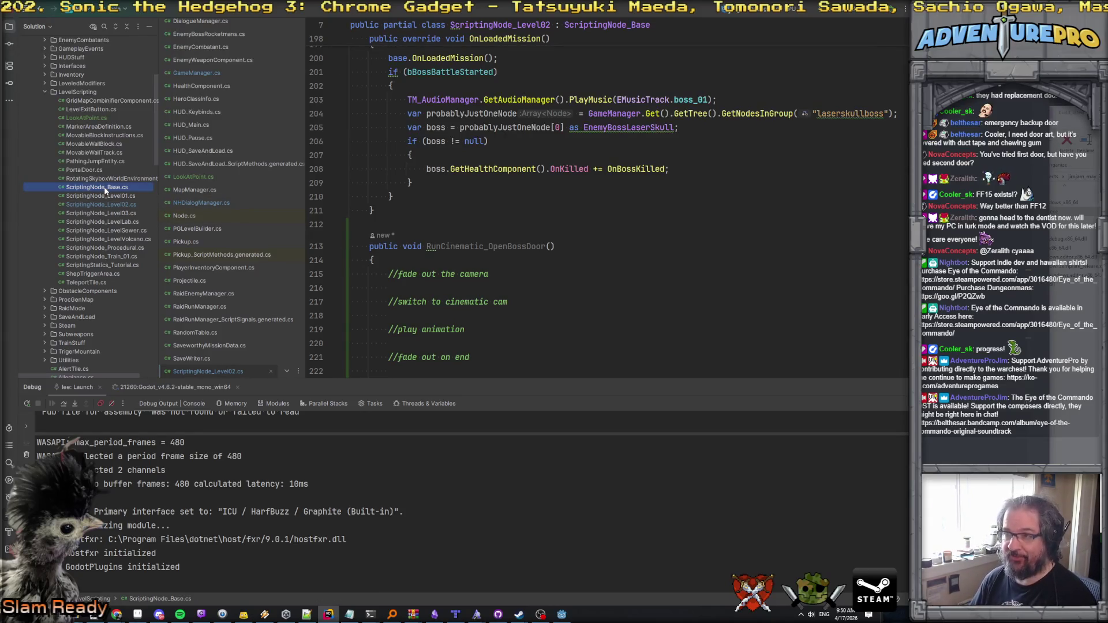
double_click(106, 188)
scroll(531, 260, down, 10)
scroll(531, 259, down, 12)
click(395, 291)
Step: Start a public void ReturnCameraToPlayer() method with an opening brace
key(Return)
key(Return)
text(publi)
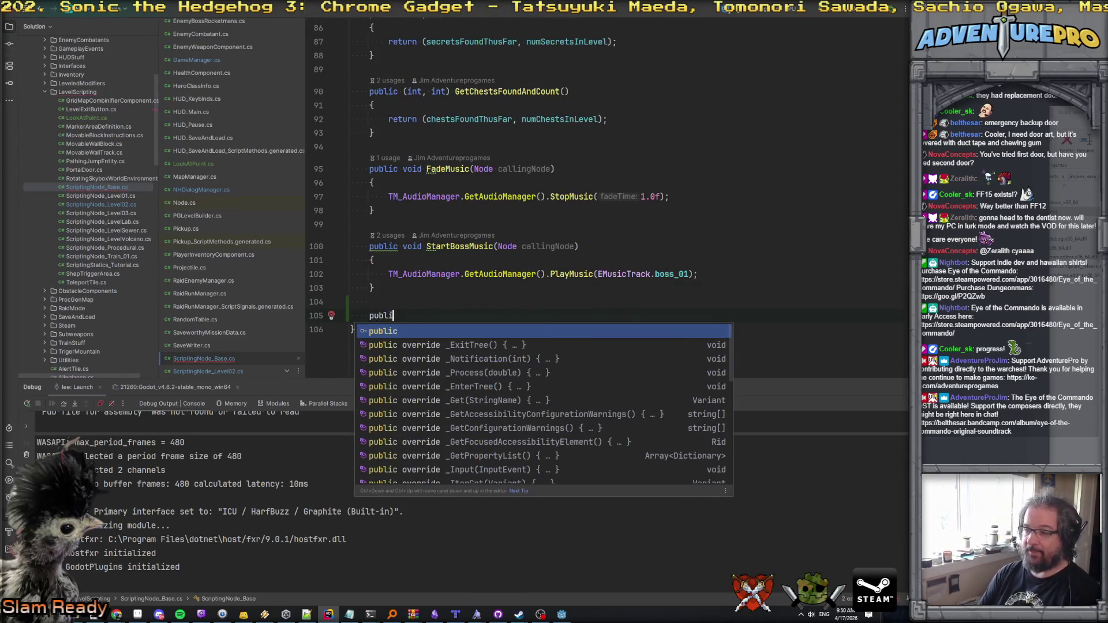
text(c void ReturnCameraToPlayer(*))
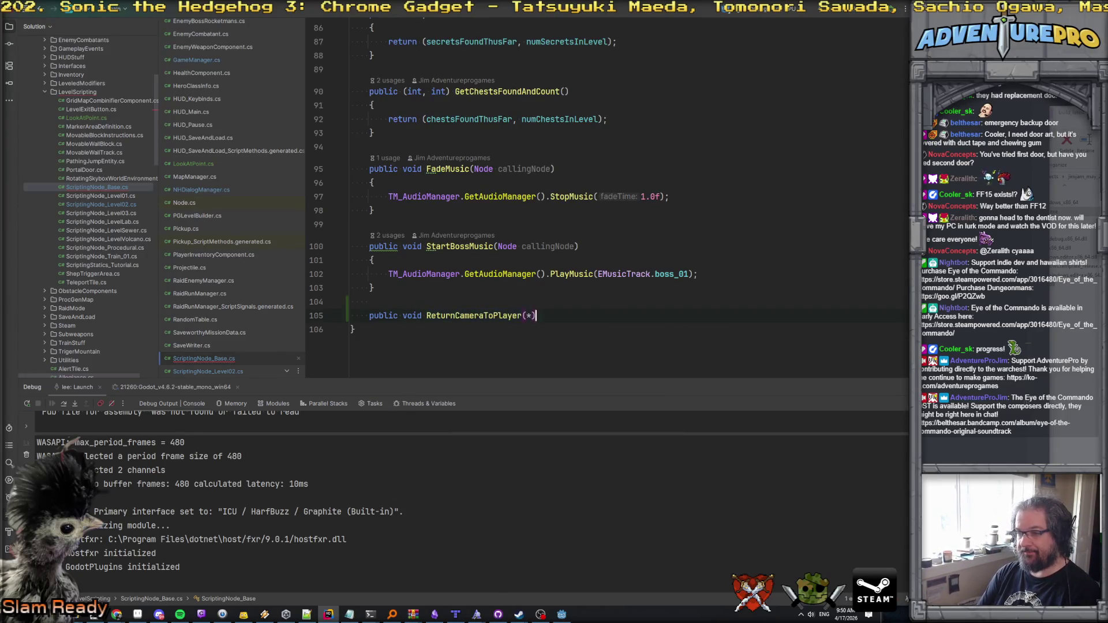
key(Return)
text({)
key(Return)
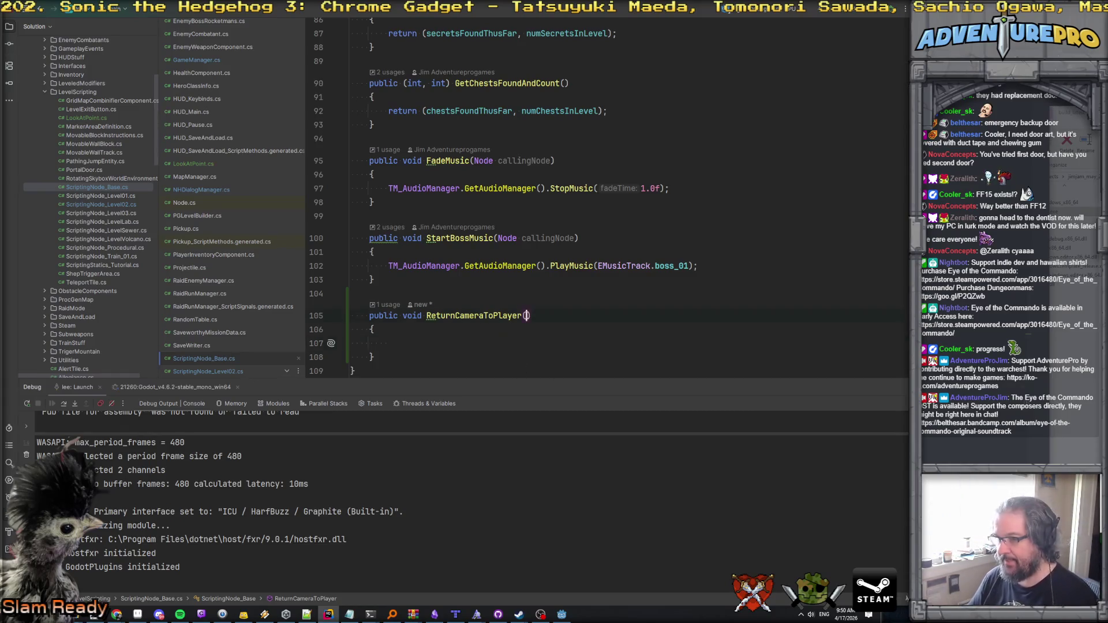
Step: Give it float fadeOut and fadeIn parameters defaulting to 0.5f, then begin a tweeno variable
text(float fade)
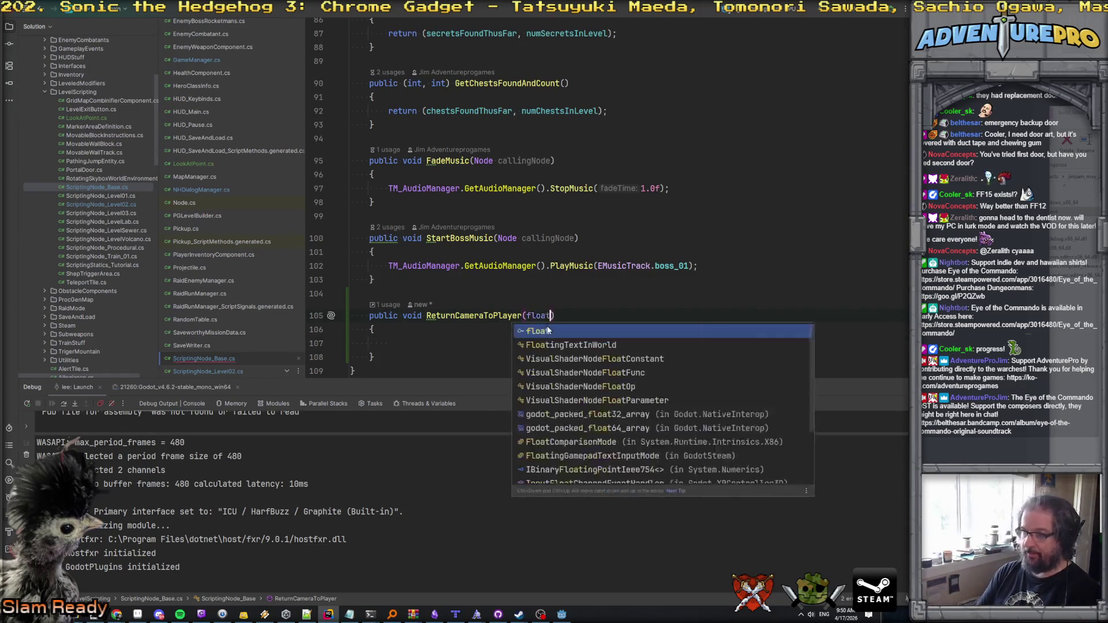
text(Out)
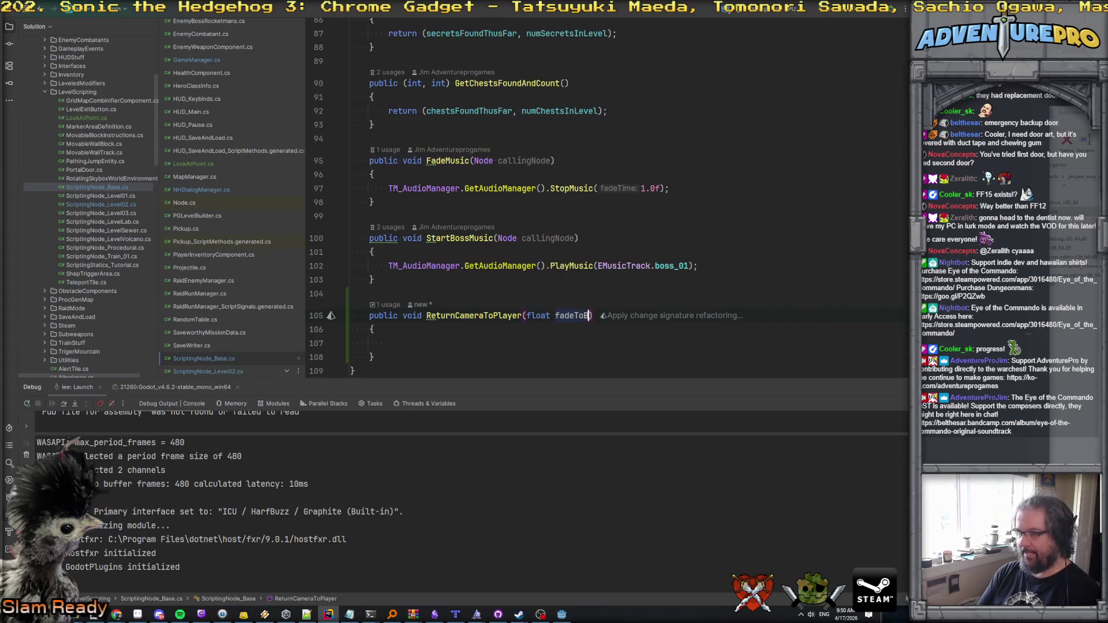
text(, float fadeI)
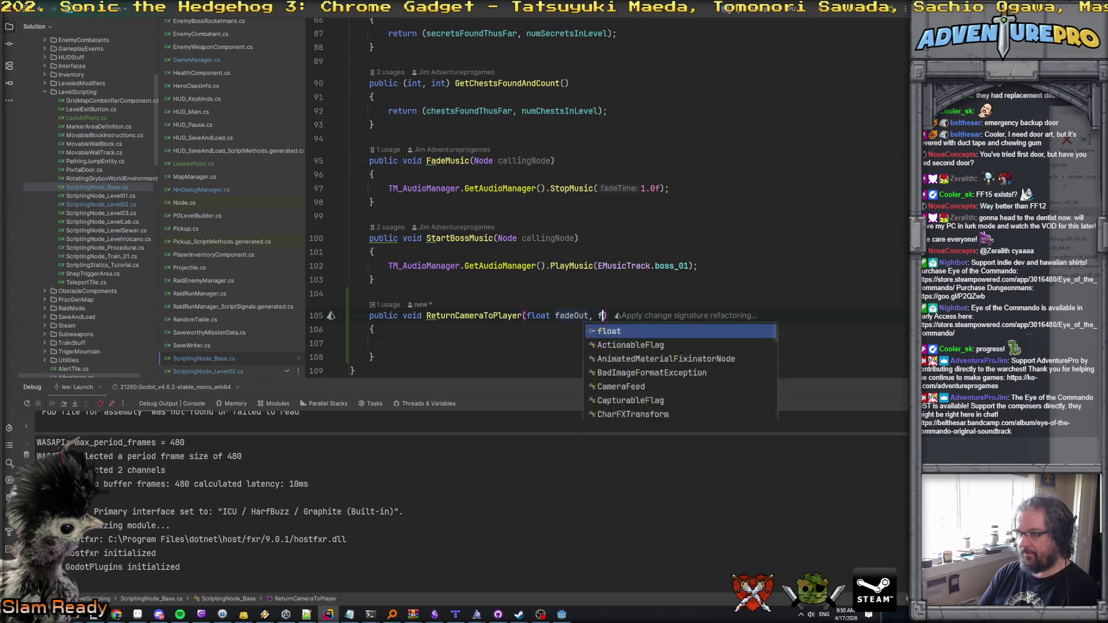
text(n)
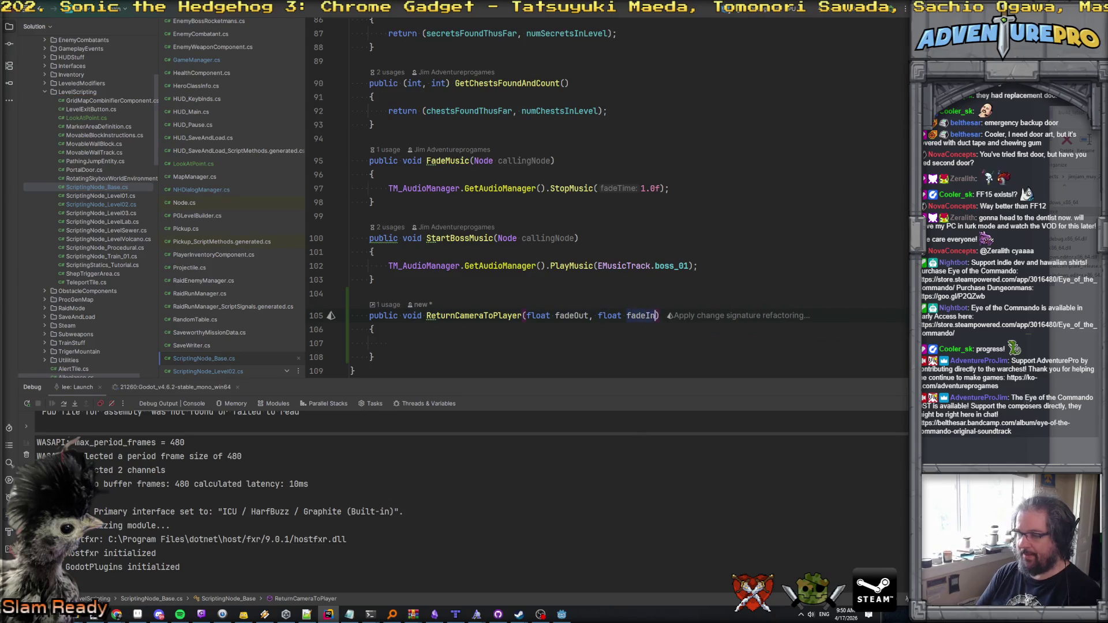
key(ctrl+Left)
key(ctrl+Left)
key(ctrl+Left)
text(= 0.5f)
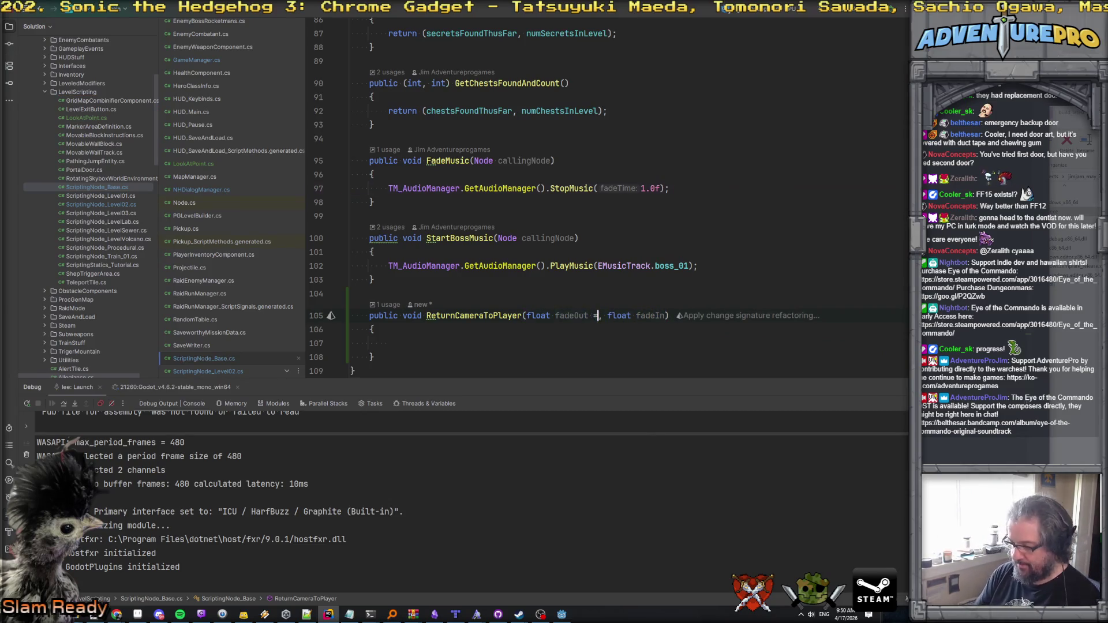
key(ctrl+Right)
key(ctrl+Right)
key(ctrl+Right)
text(= 0)
key(BackSpace)
key(BackSpace)
key(BackSpace)
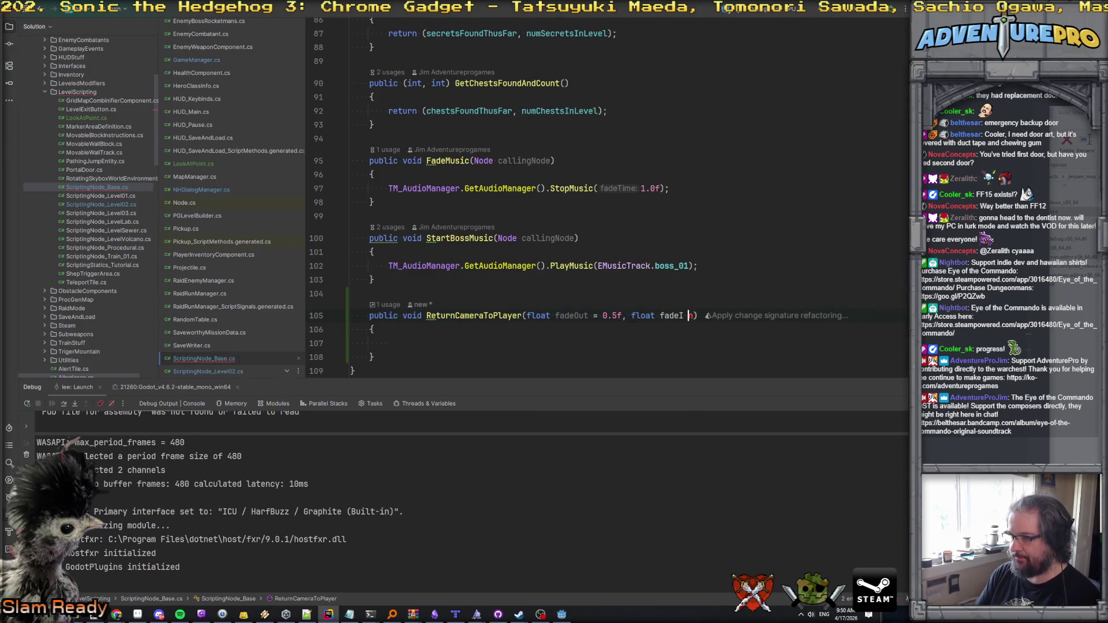
key(Right)
text(= 0.5f)
key(Down)
key(Down)
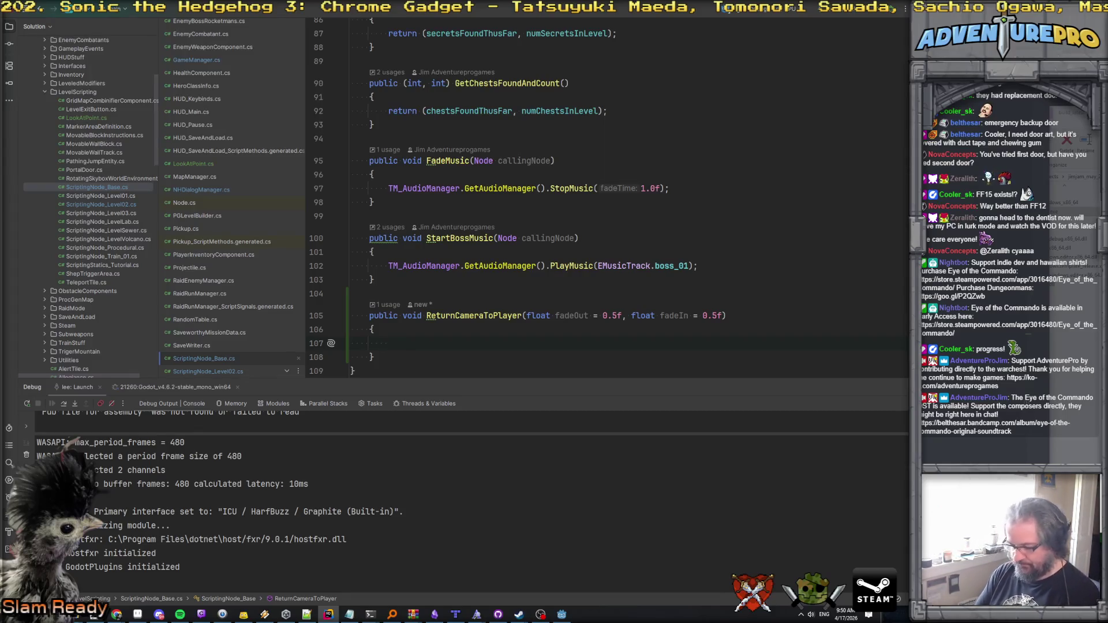
text(var )
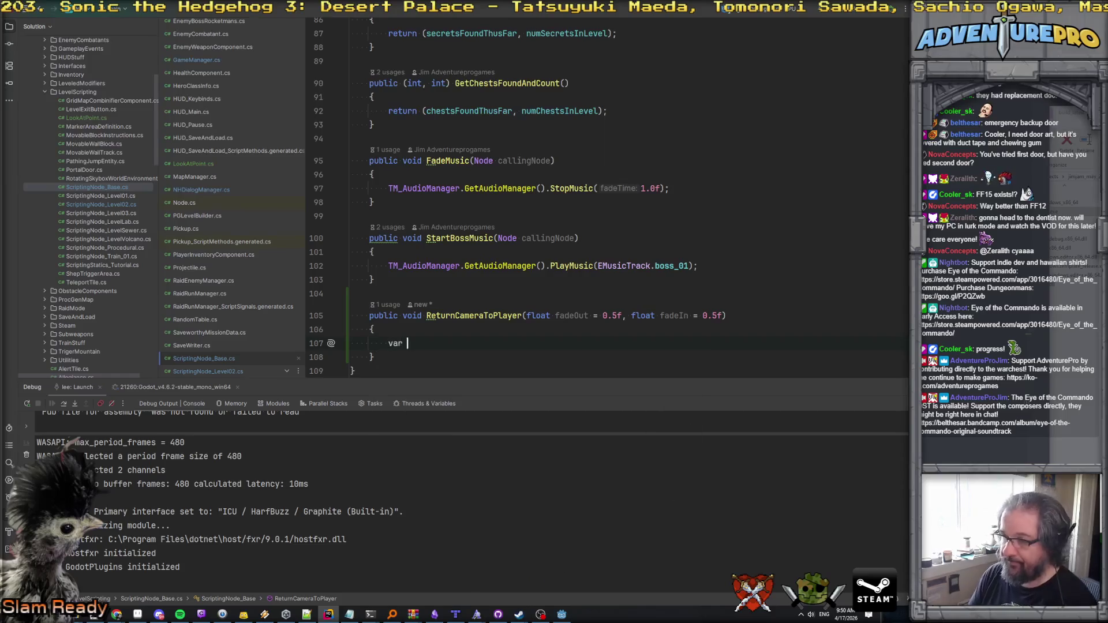
text(tweeno = )
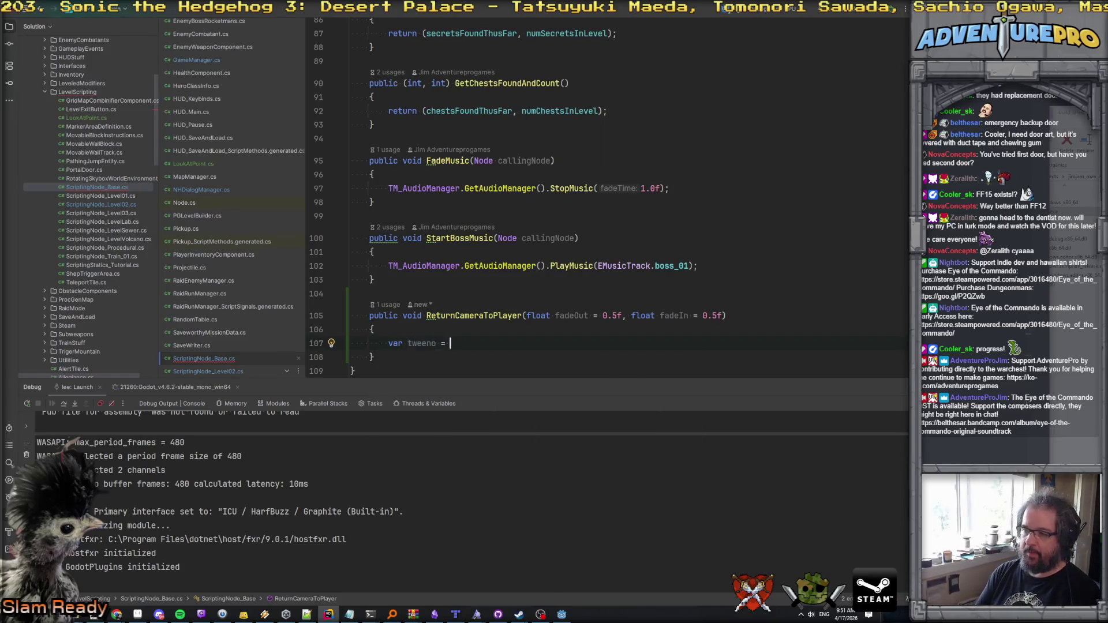
text(GetTre)
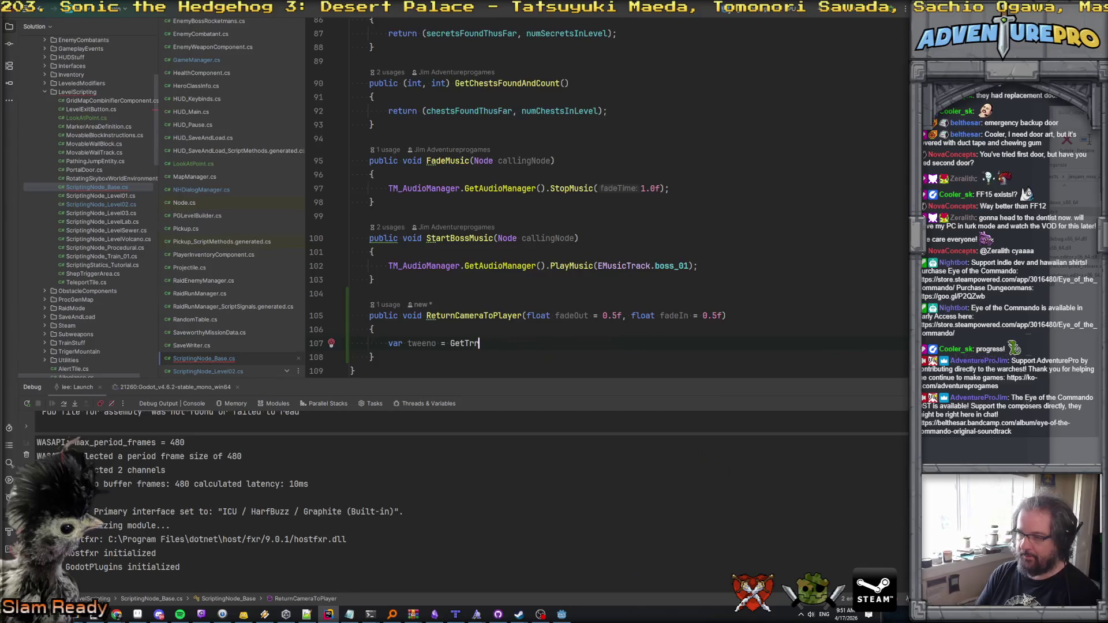
Step: Complete var tweeno = GetTree().CreateTween(); and search the project for fadetoblack
key(Return)
text(.)
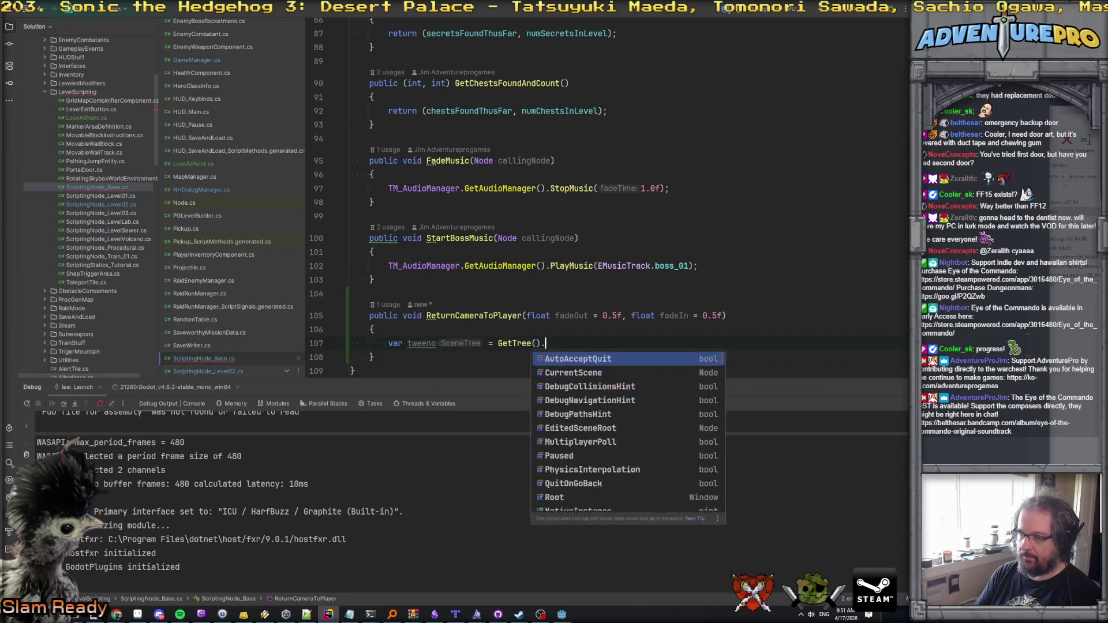
text(Cr)
key(shift+Right)
key(Return)
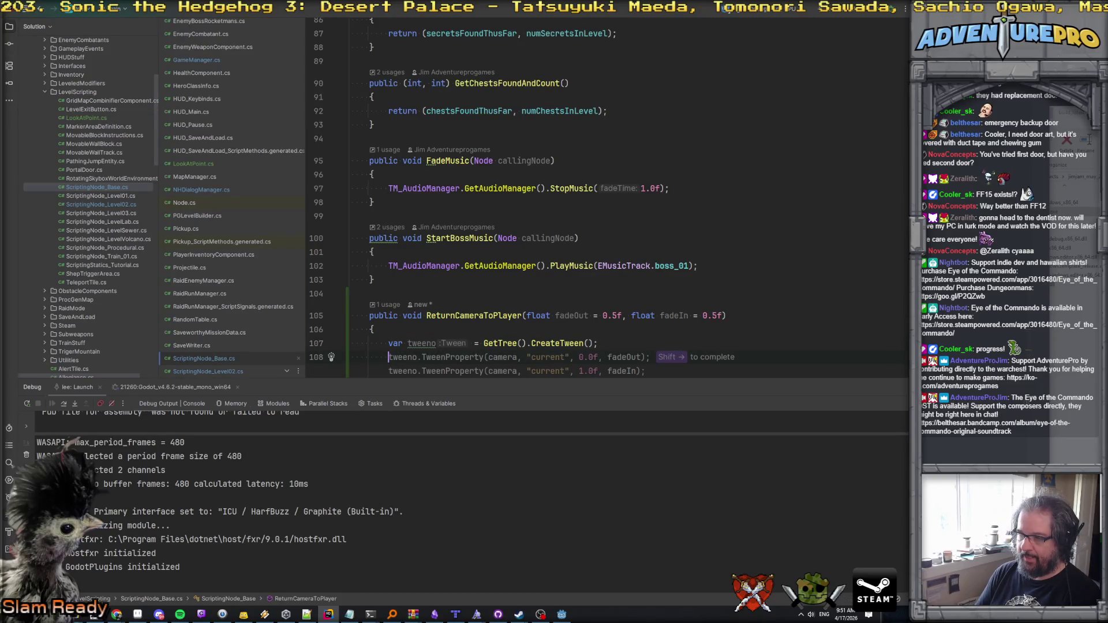
scroll(577, 202, down, 3)
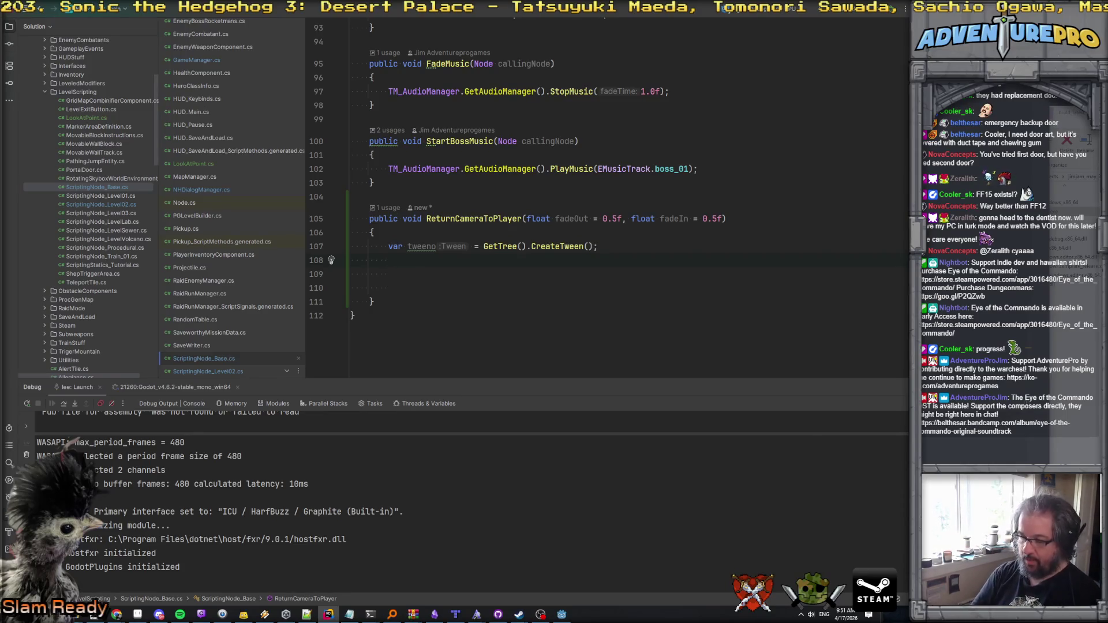
key(ctrl+shift+f)
text(fadetoblack)
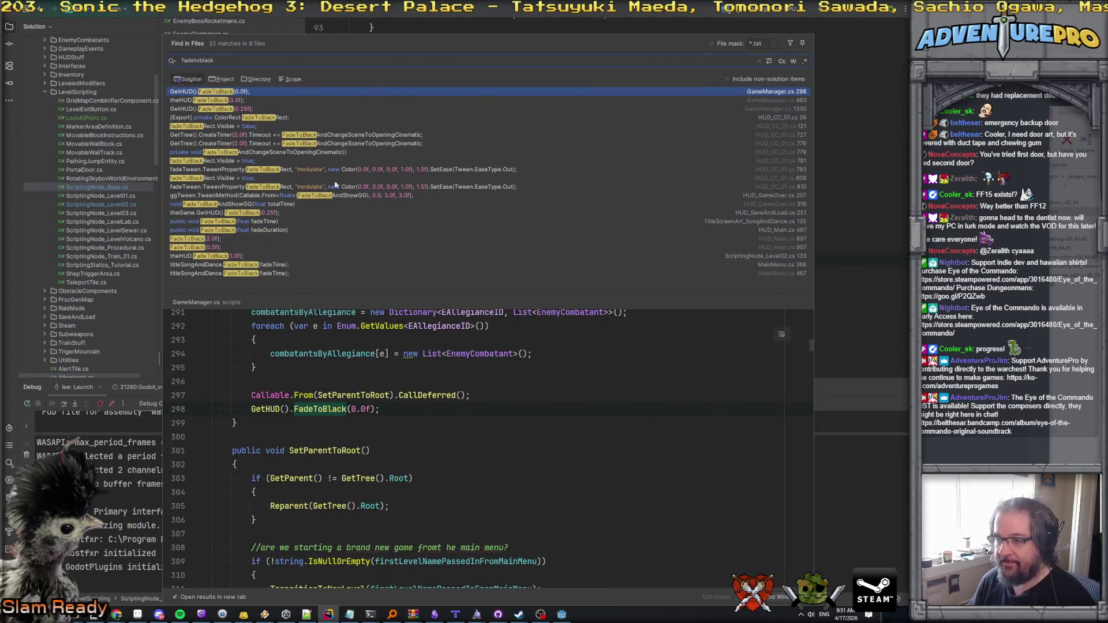
Step: Add a tweeno.TweenCallback call containing the pasted GetHUD().FadeToBlack(0.0f)
click(479, 410)
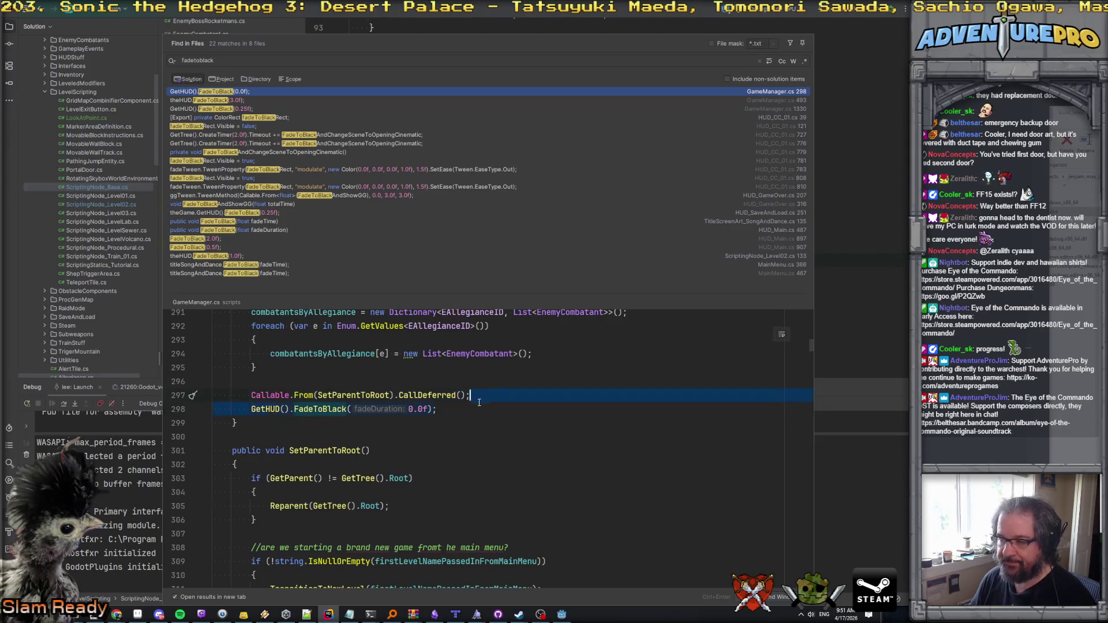
key(Escape)
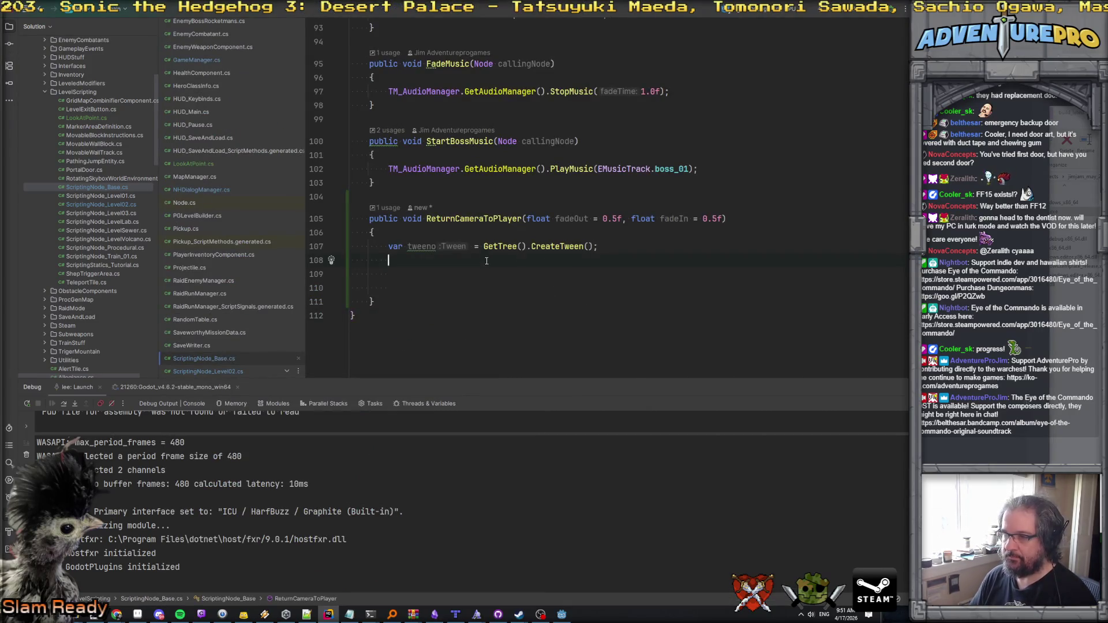
text(tweeno.)
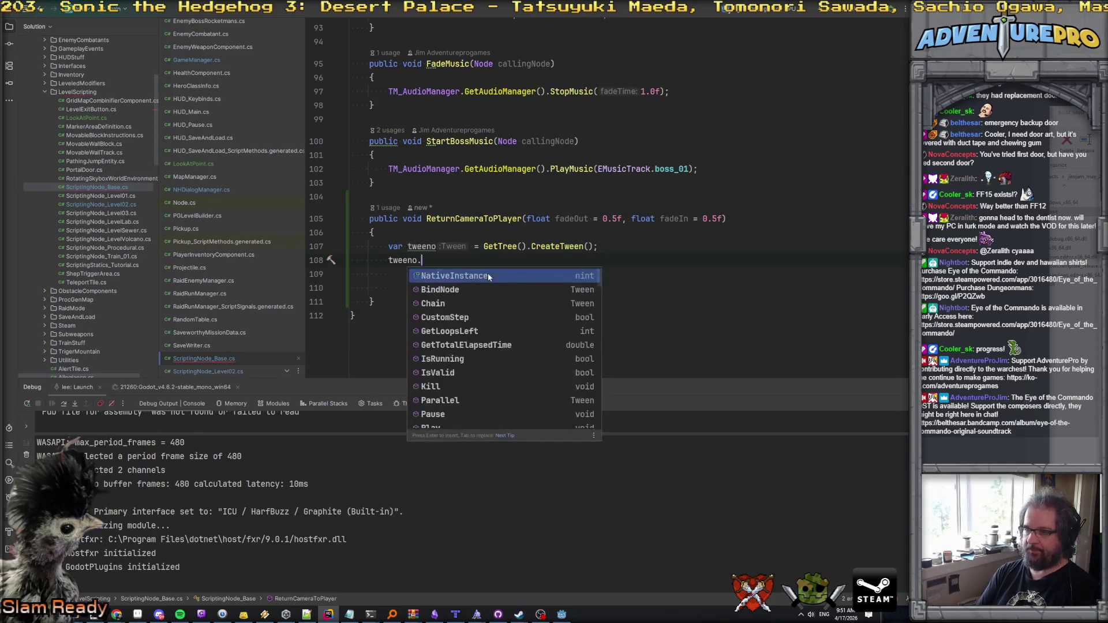
text(T)
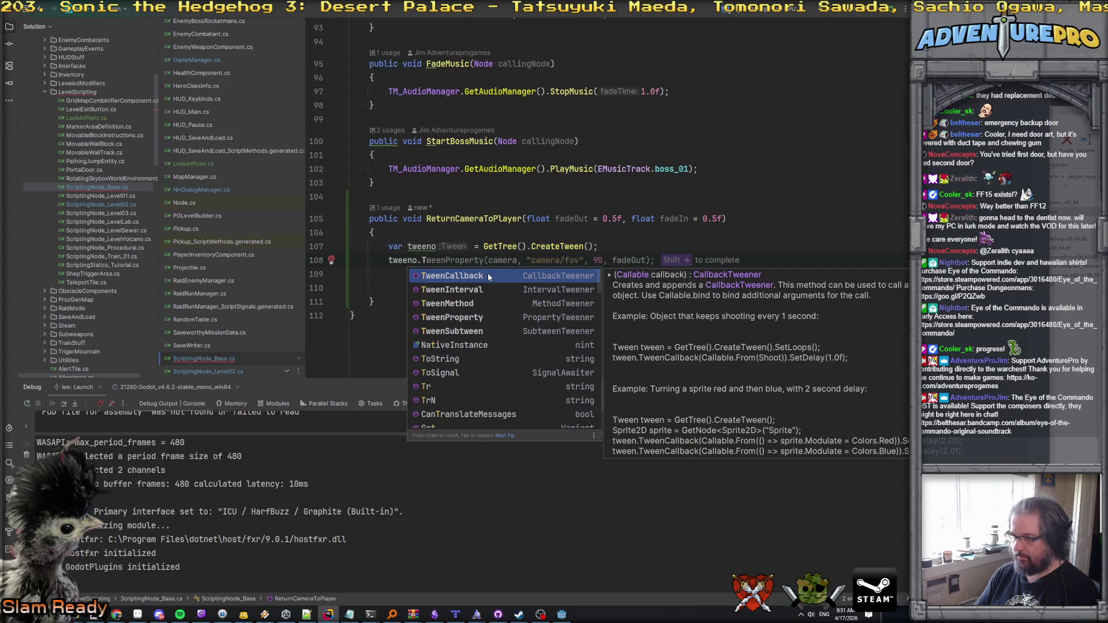
key(Down)
key(Down)
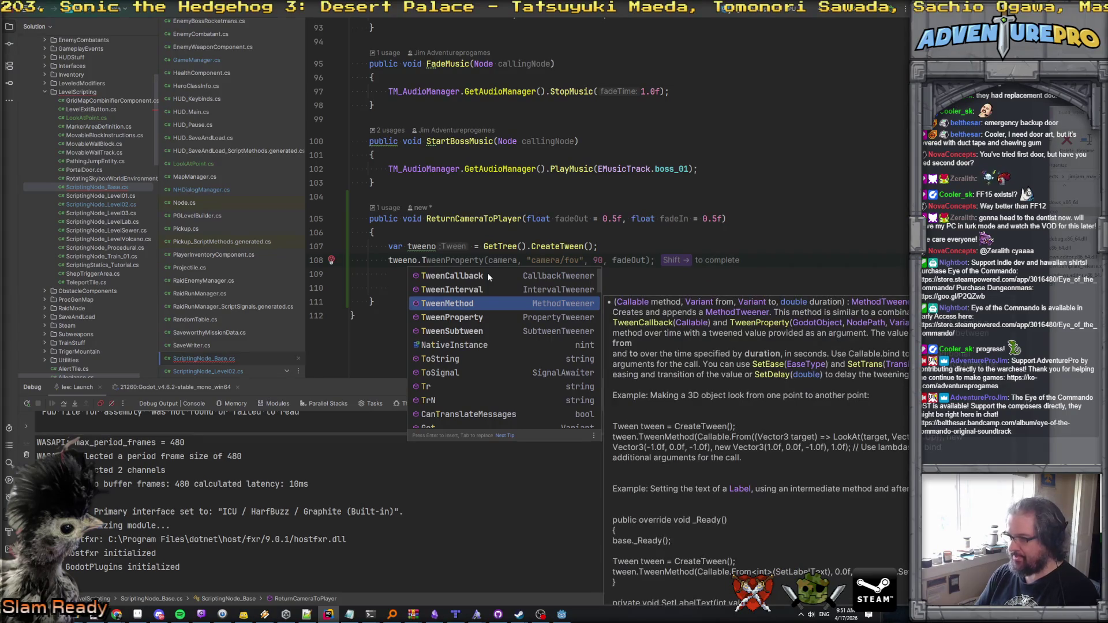
key(Up)
key(Up)
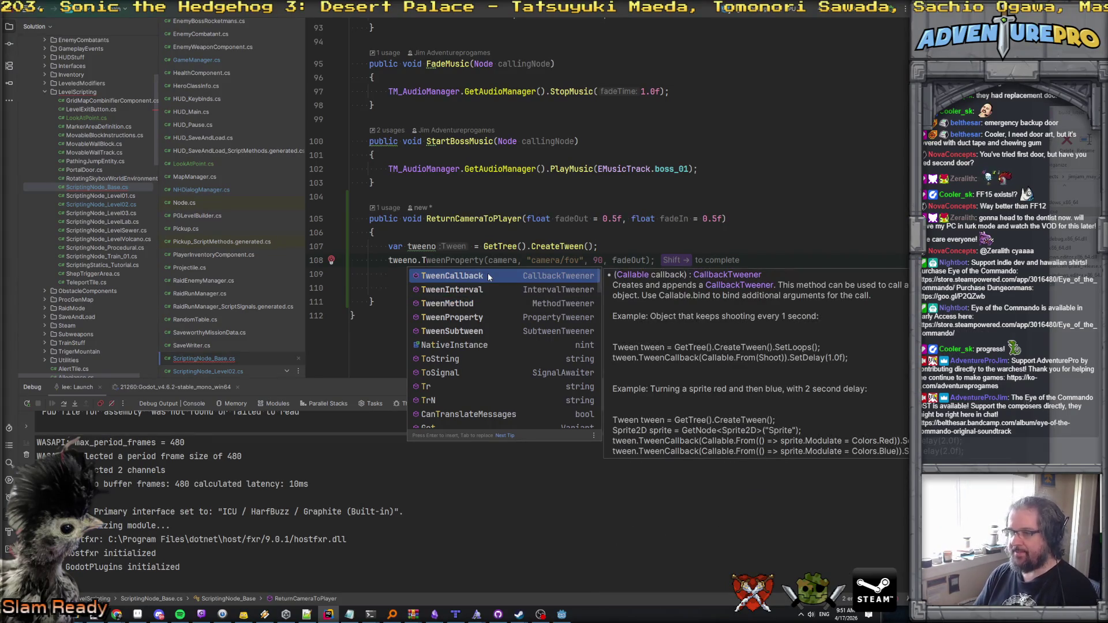
key(Return)
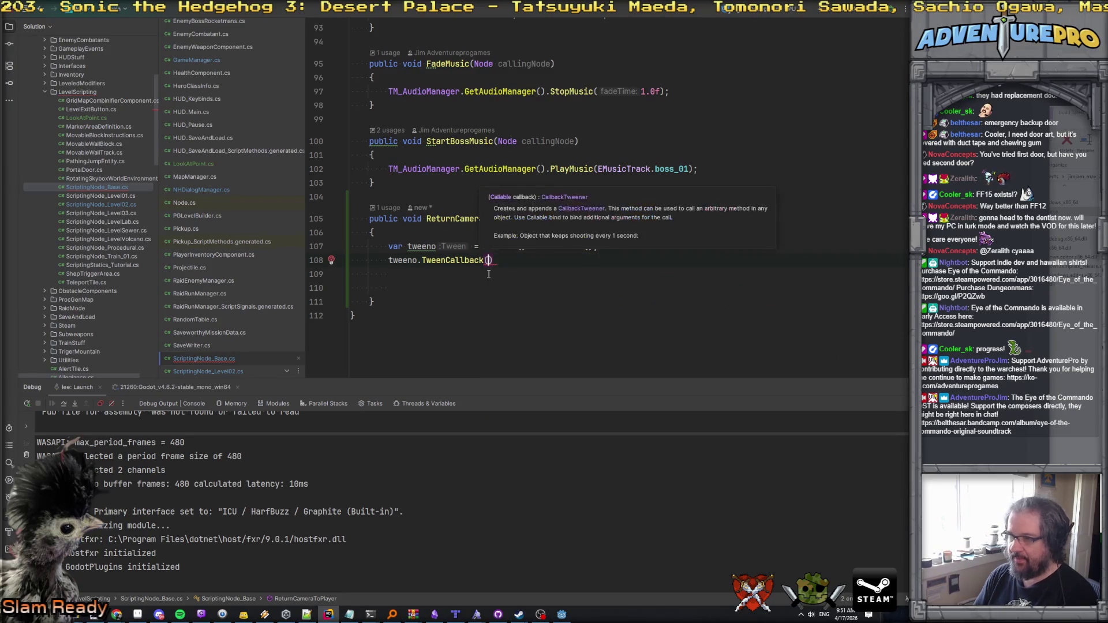
key(Return)
text(GetHUD().FadeToBlack(0.0f);)
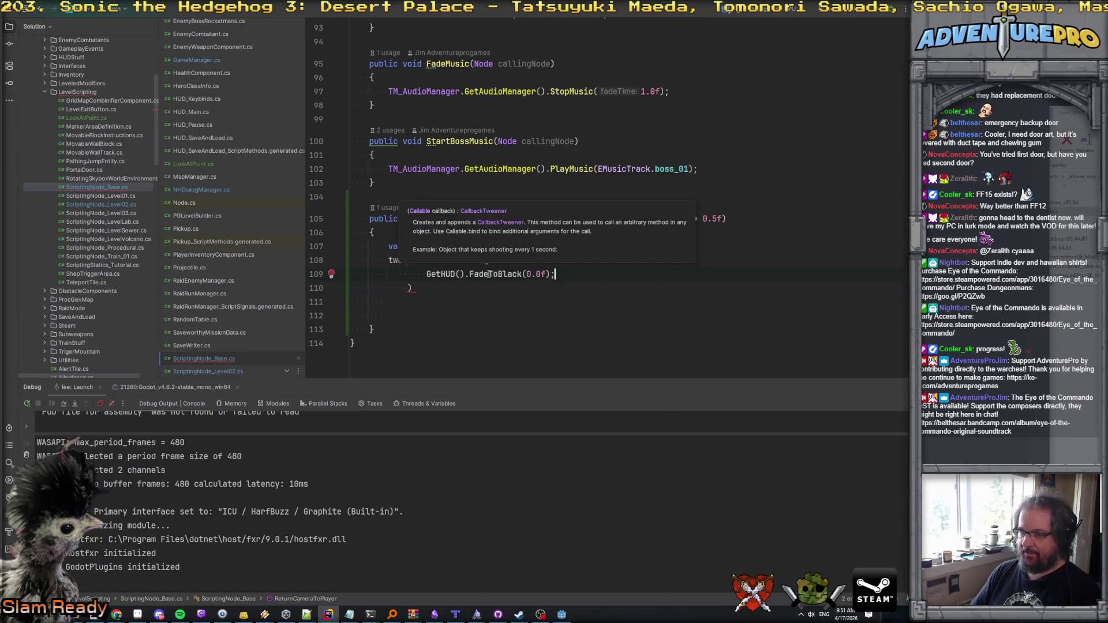
Step: Add var theGame = GameManager.Get(); above the tween and prefix GetHUD with theGame
double_click(439, 273)
key(Up)
key(Up)
key(Up)
key(End)
key(Return)
text(var theGame = GameManager.)
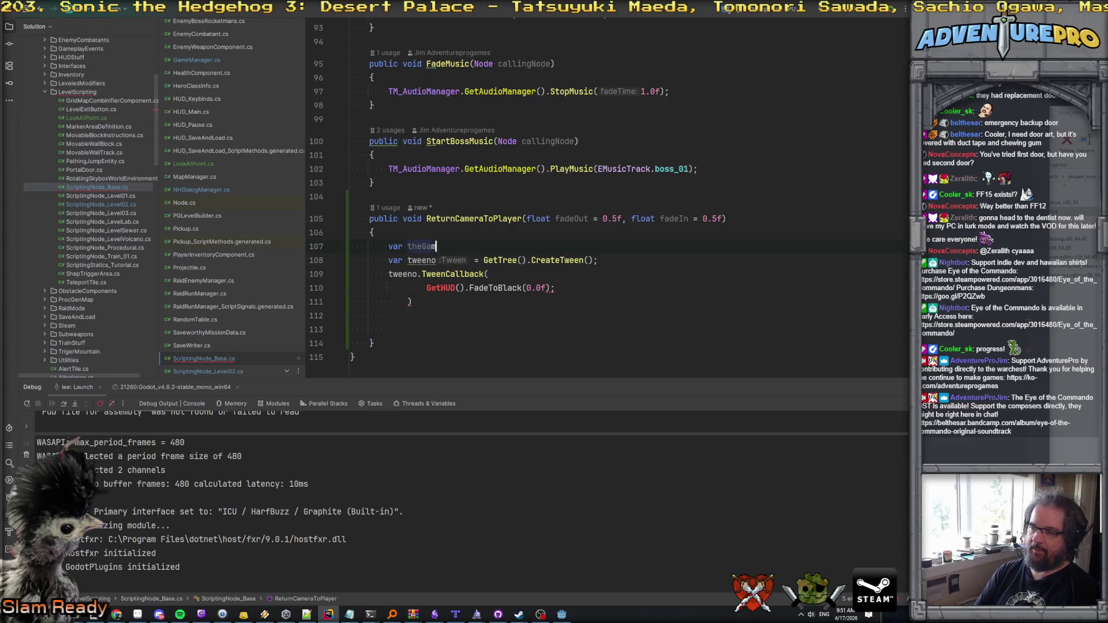
text(Get();)
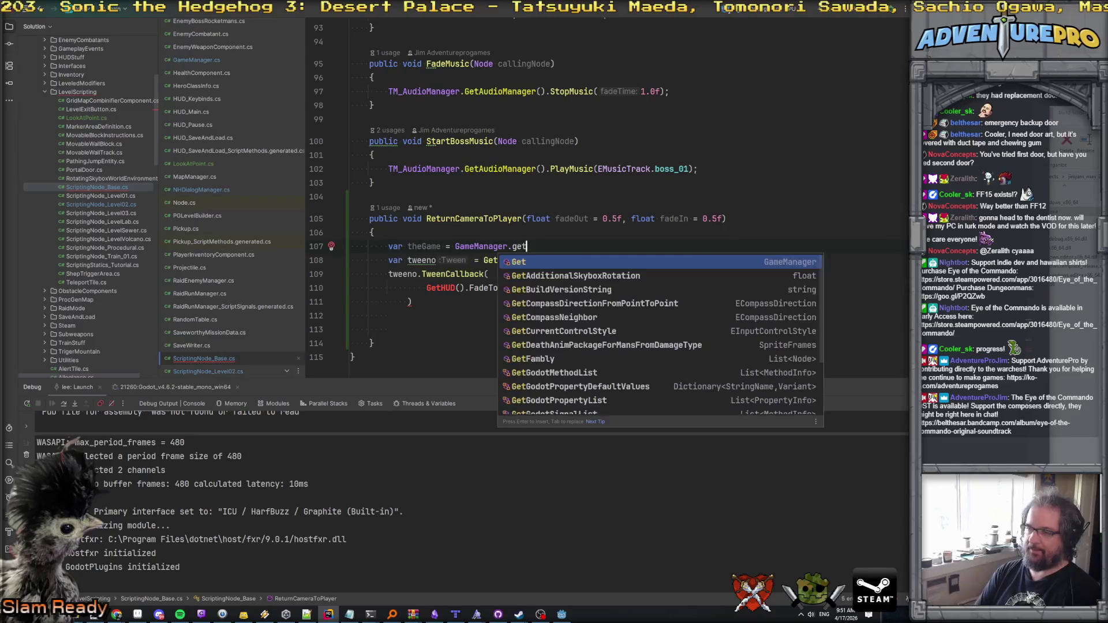
click(426, 288)
text(theGame.)
click(388, 315)
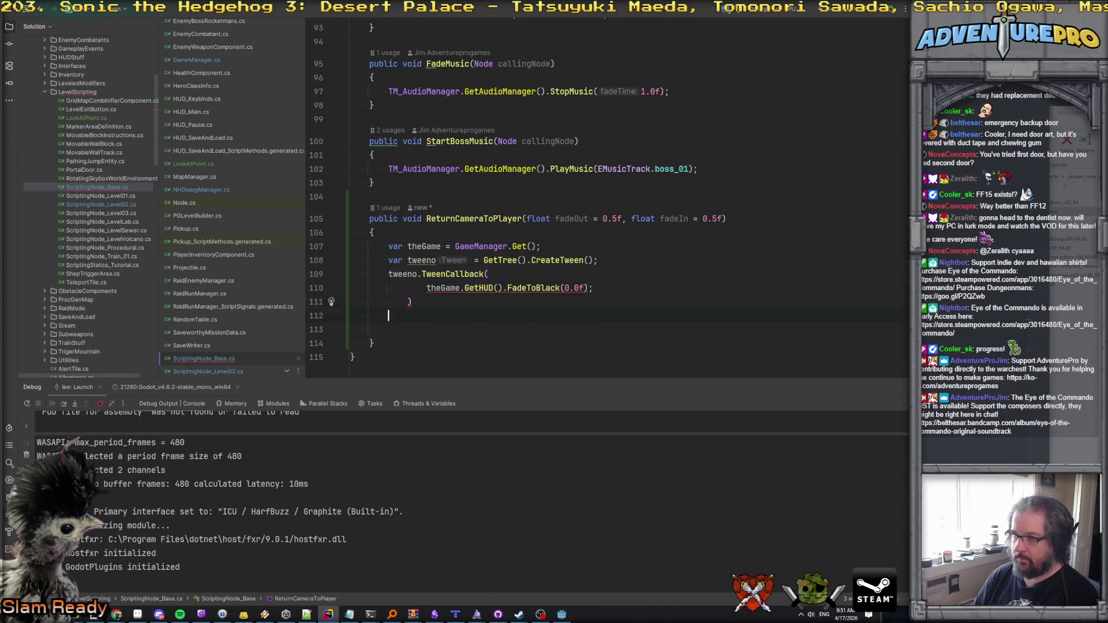
Step: Use fadeOut as the fade duration and move the FadeToBlack call into a () => { } lambda
double_click(631, 288)
text(fadeOut)
click(544, 277)
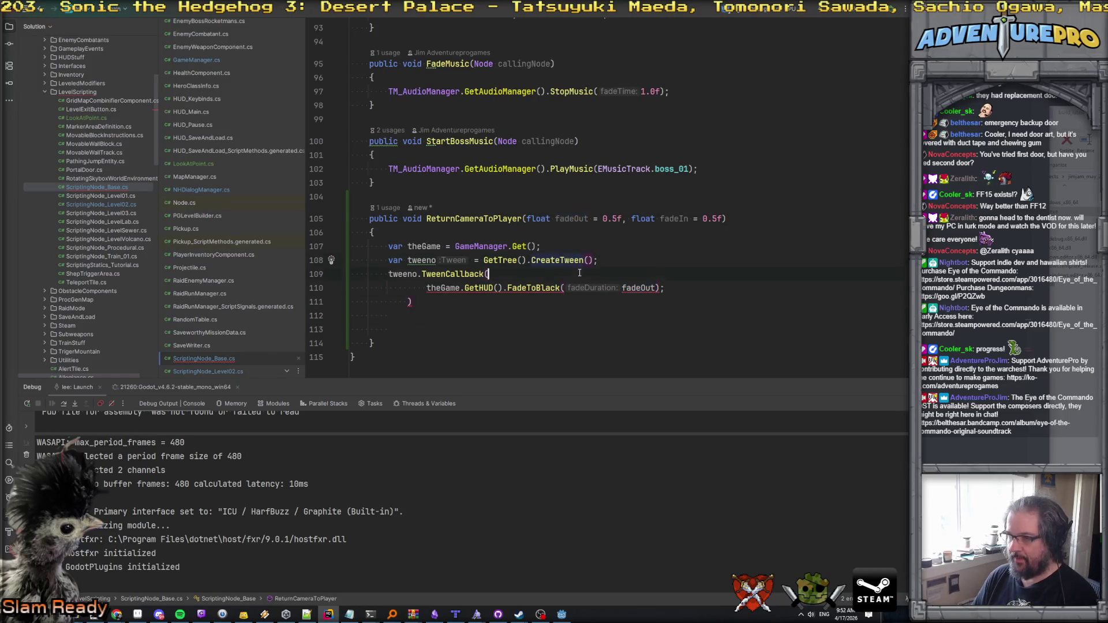
text(() =>)
text({)
key(Return)
key(Down)
key(Down)
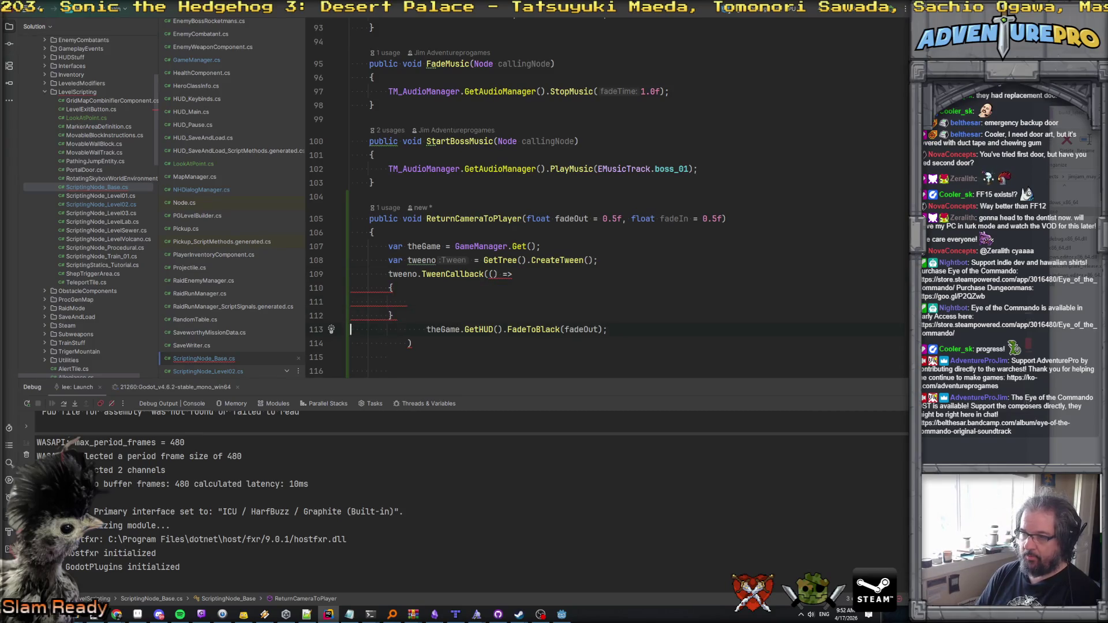
key(ctrl+x)
key(ctrl+v)
key(Down)
Step: Wrap the lambda in Callable.From(...) and close the TweenCallback call with ');'
text())
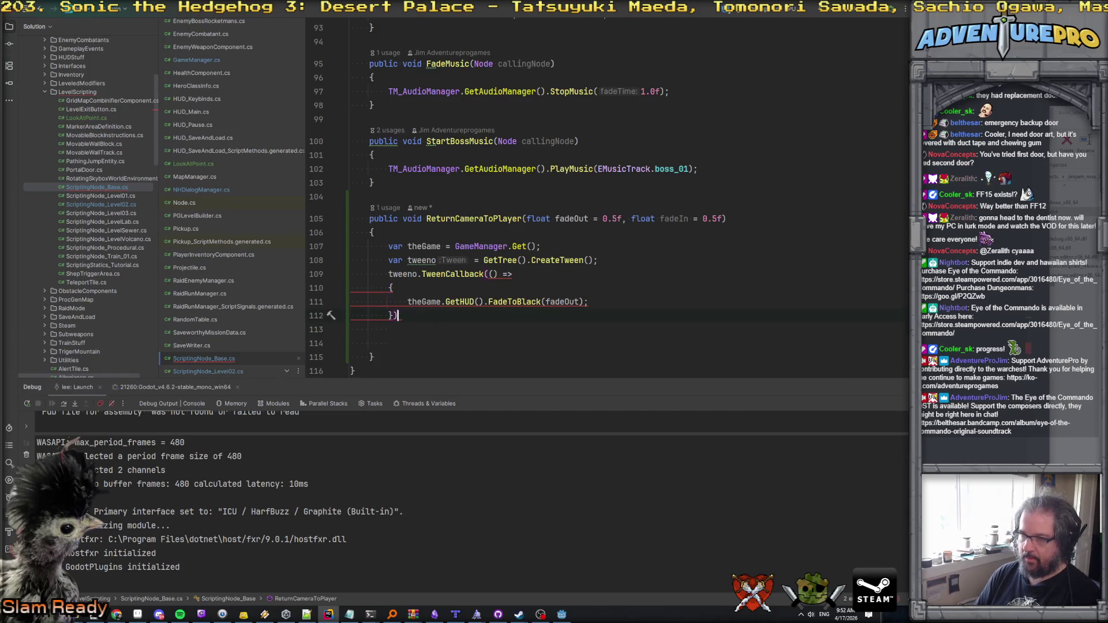
click(489, 274)
text(Cal)
text(lable.From()
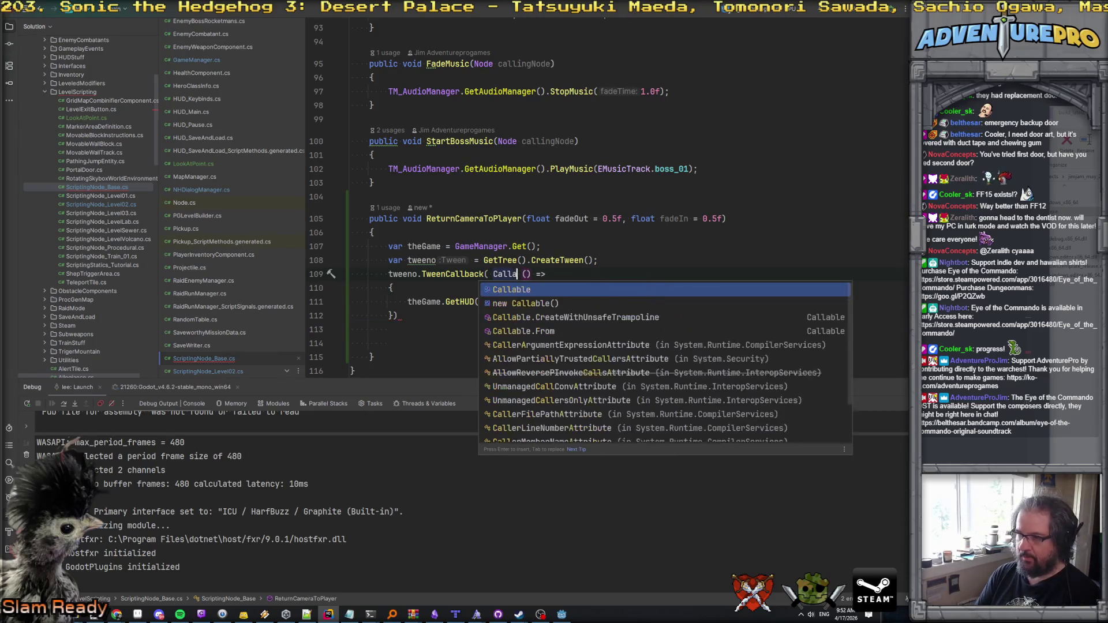
key(Delete)
click(565, 302)
click(398, 315)
text();)
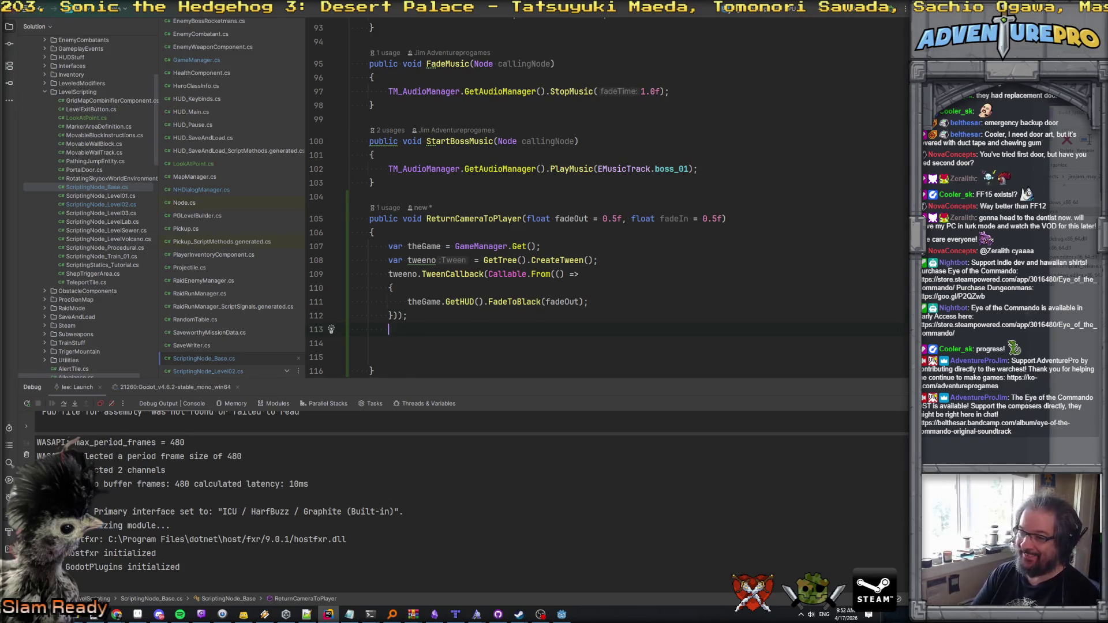
Step: Add tweeno.TweenInterval(fadeOut); after the first callback
text(tweeno.)
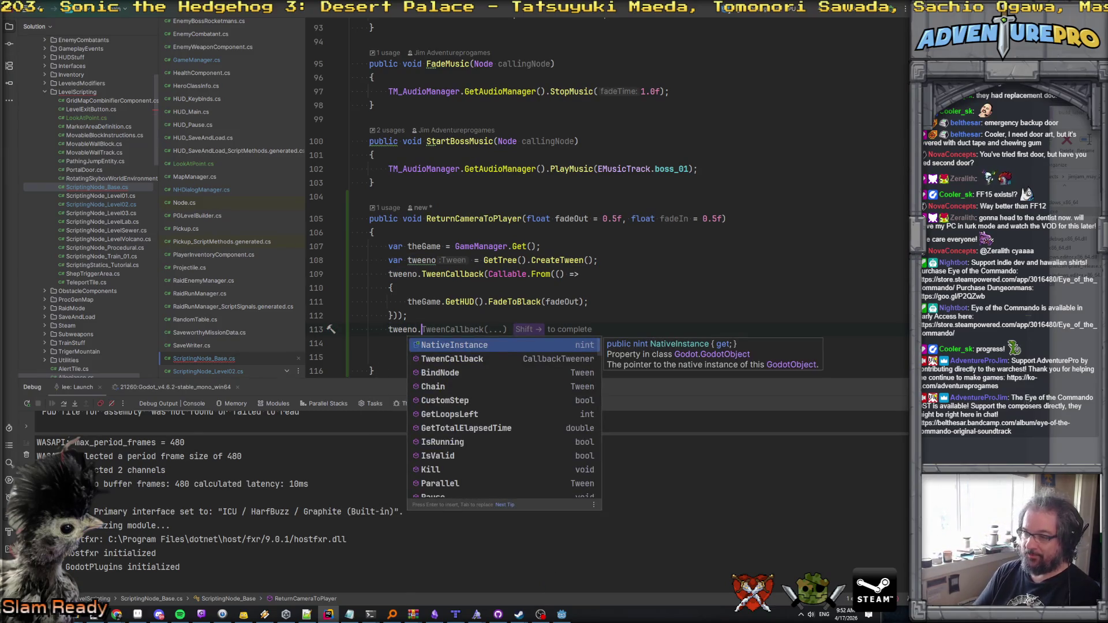
text(TweenIn)
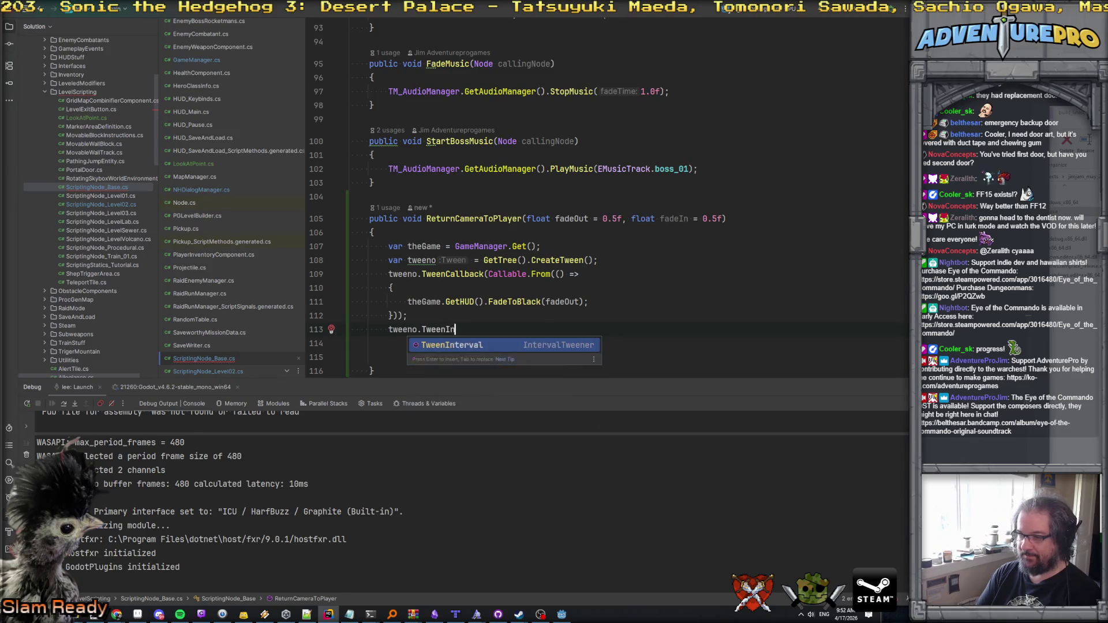
key(Return)
text(fa)
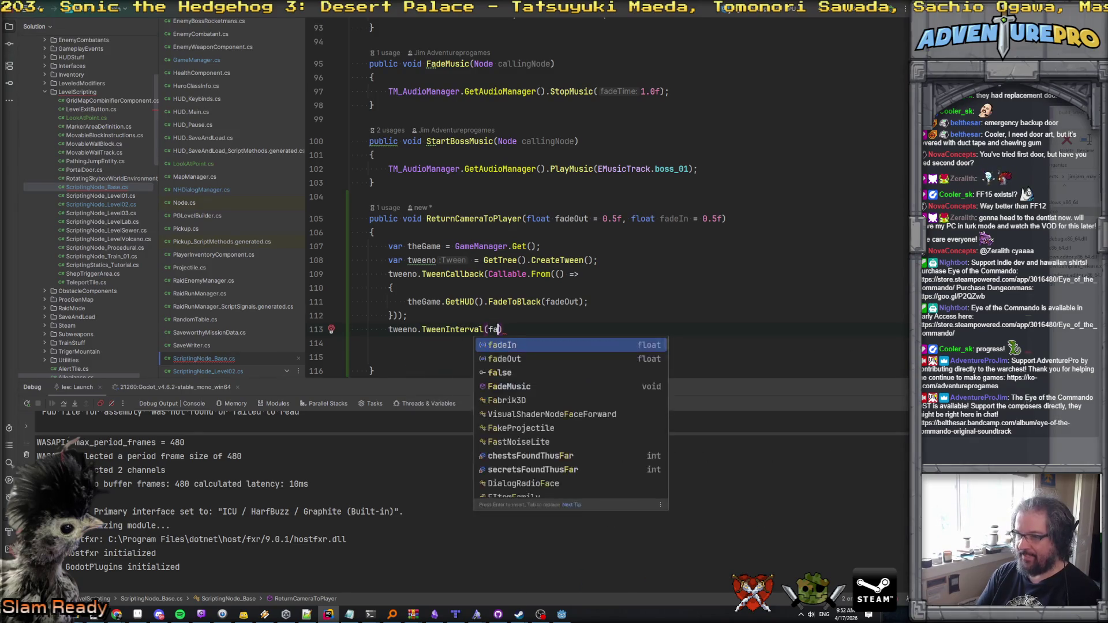
key(Down)
key(Return)
key(Up)
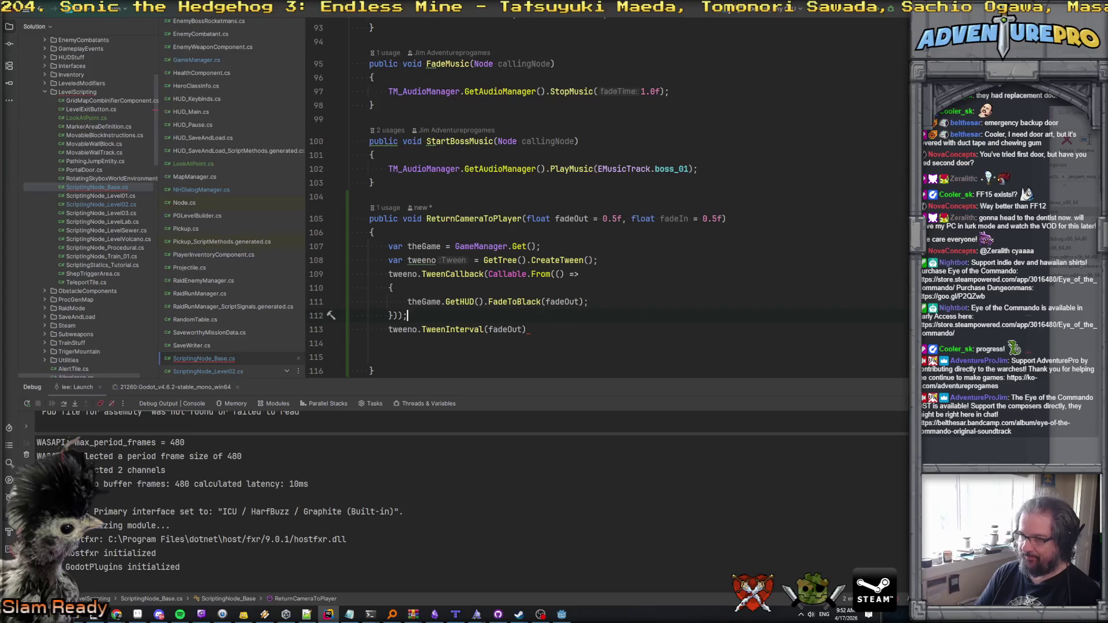
key(Down)
key(End)
text(;)
key(Return)
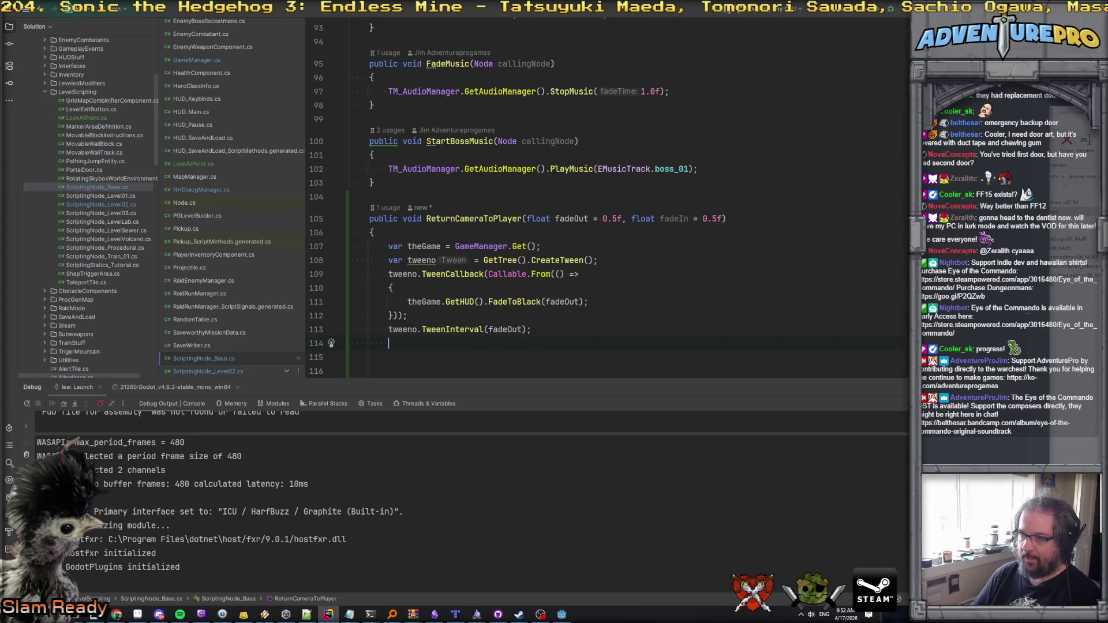
Step: Duplicate the TweenCallback opening line to create a second callback with an empty lambda body
click(346, 277)
key(ctrl+c)
click(404, 343)
key(ctrl+v)
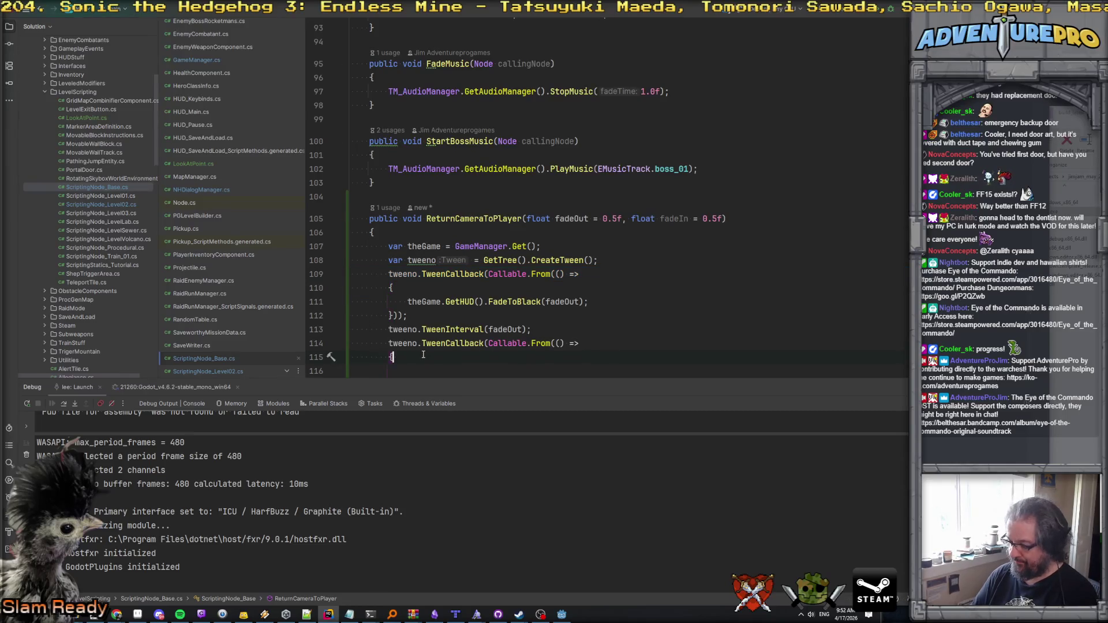
scroll(423, 355, down, 3)
key(BackSpace)
key(BackSpace)
text({ })
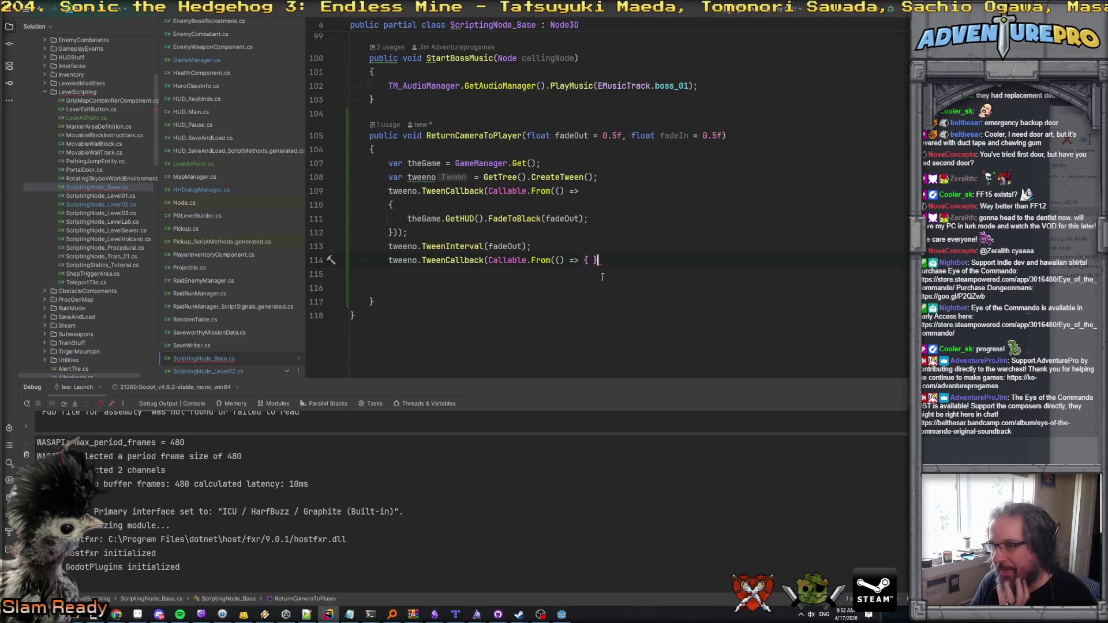
text());)
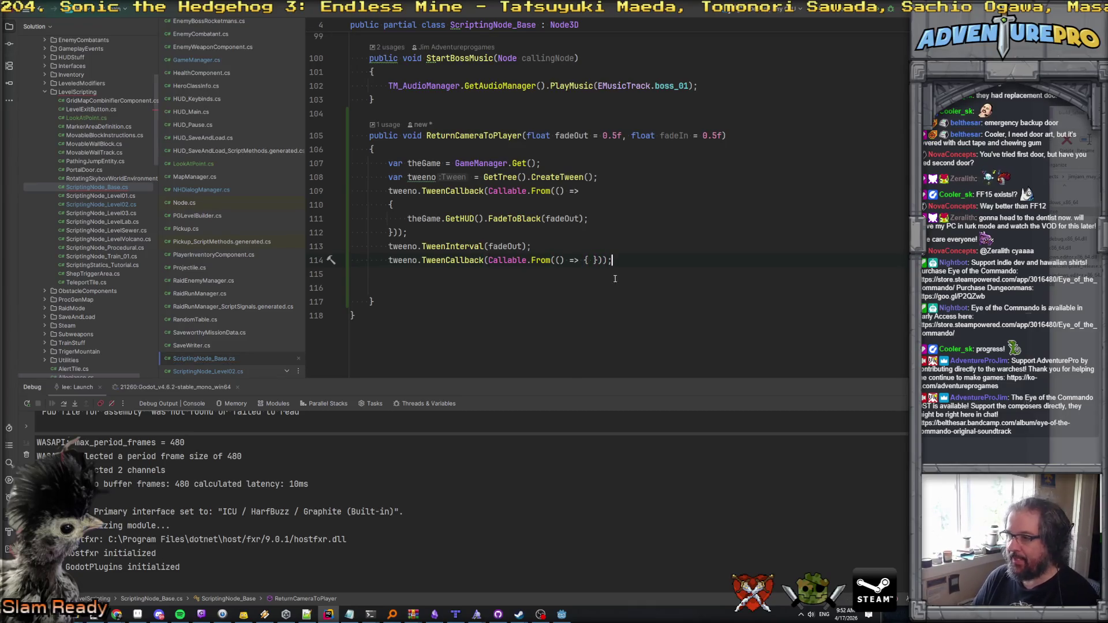
click(592, 259)
key(Return)
key(Return)
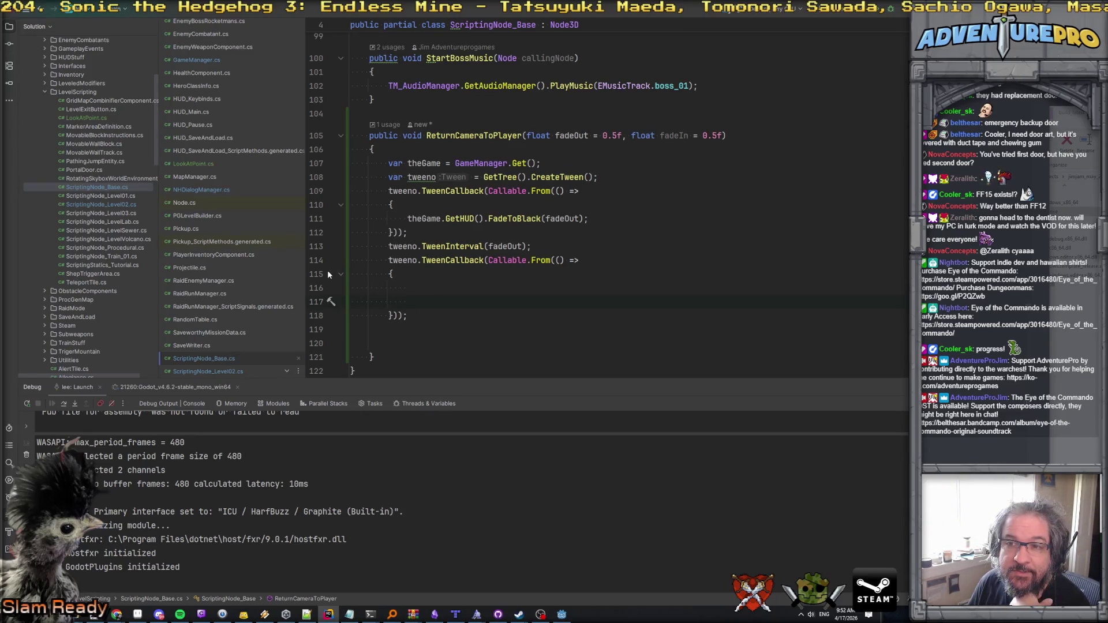
click(419, 287)
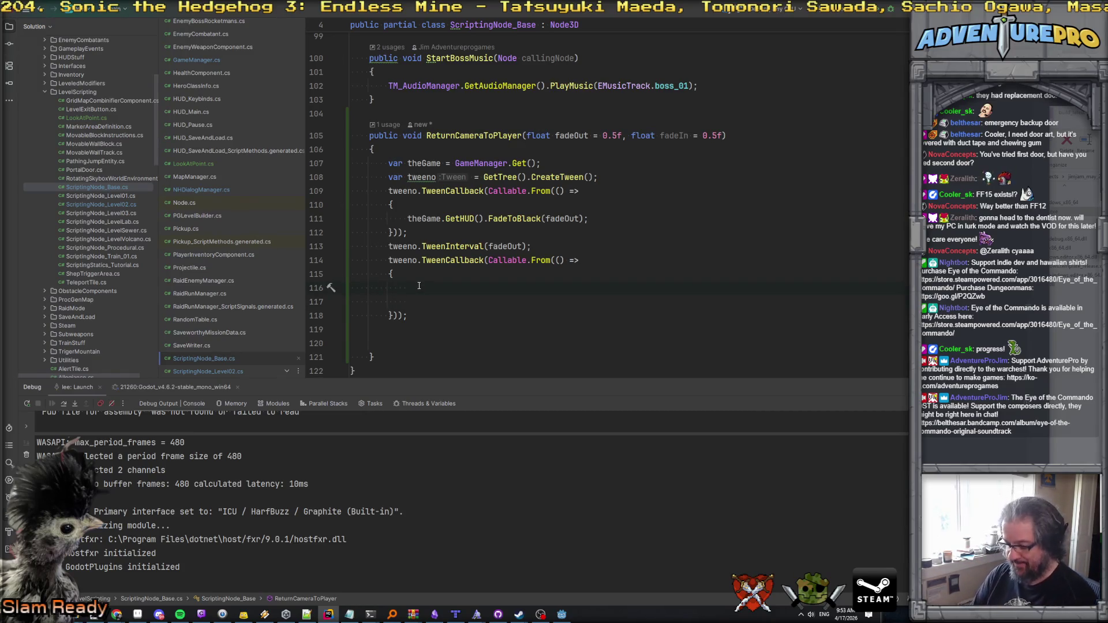
Step: Search the project for 'toggleminimap' and open the matching ToggleFullScreenMap entry
key(ctrl+t)
text(minimap)
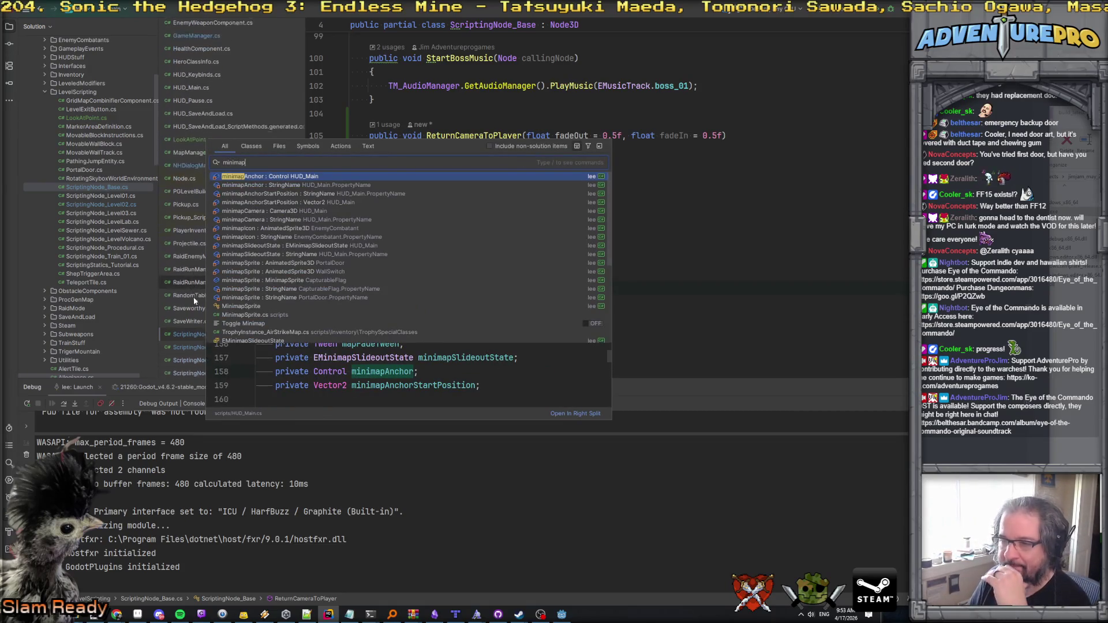
scroll(254, 315, down, 2)
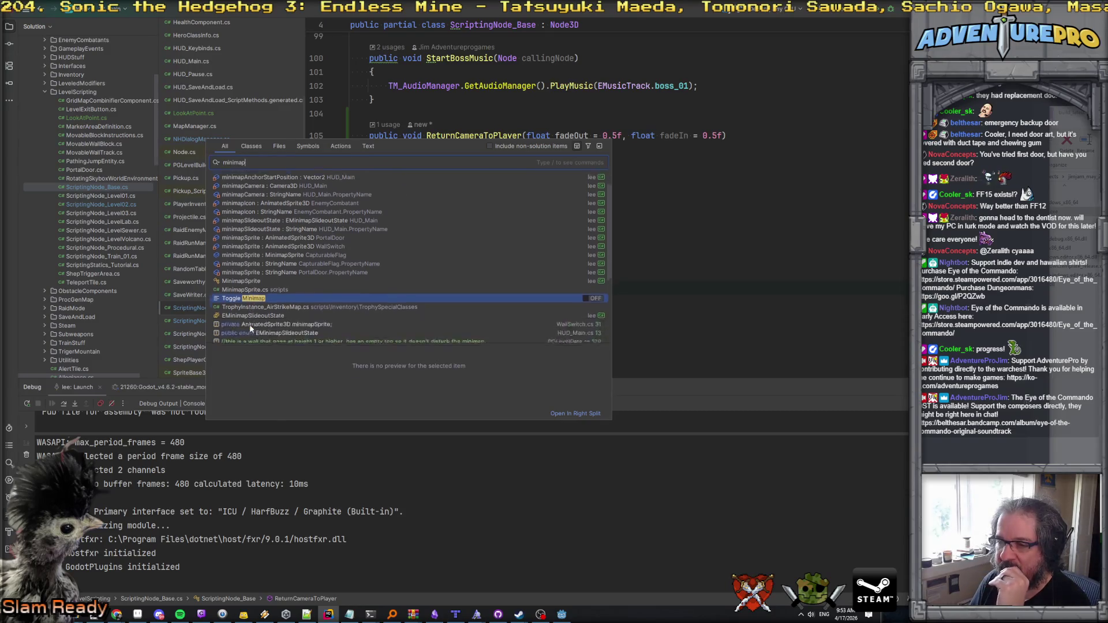
scroll(261, 297, down, 4)
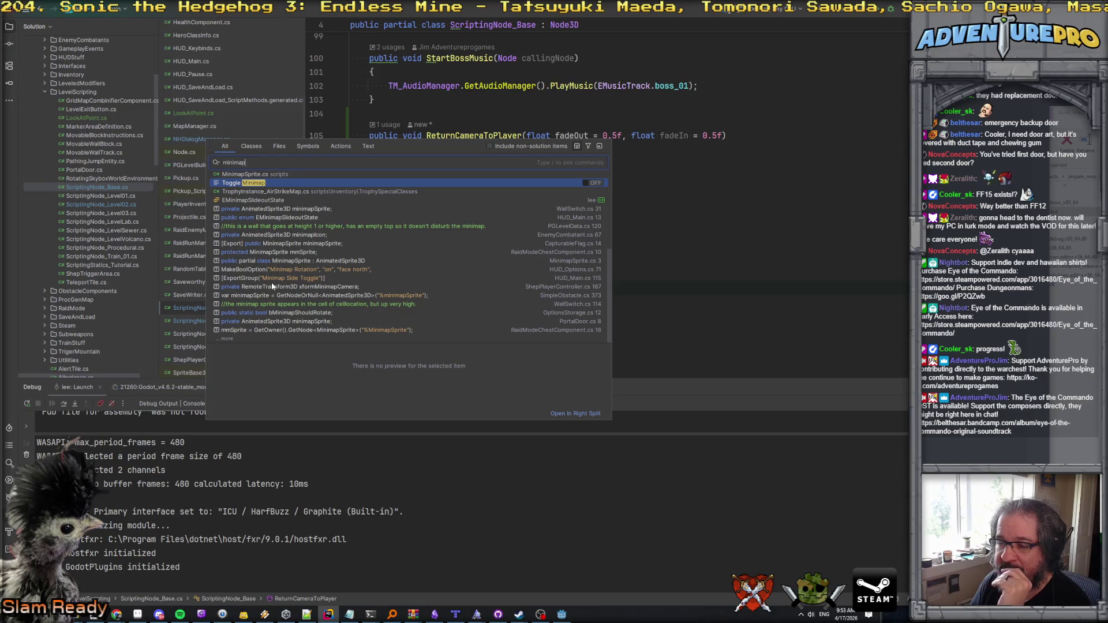
scroll(277, 311, up, 5)
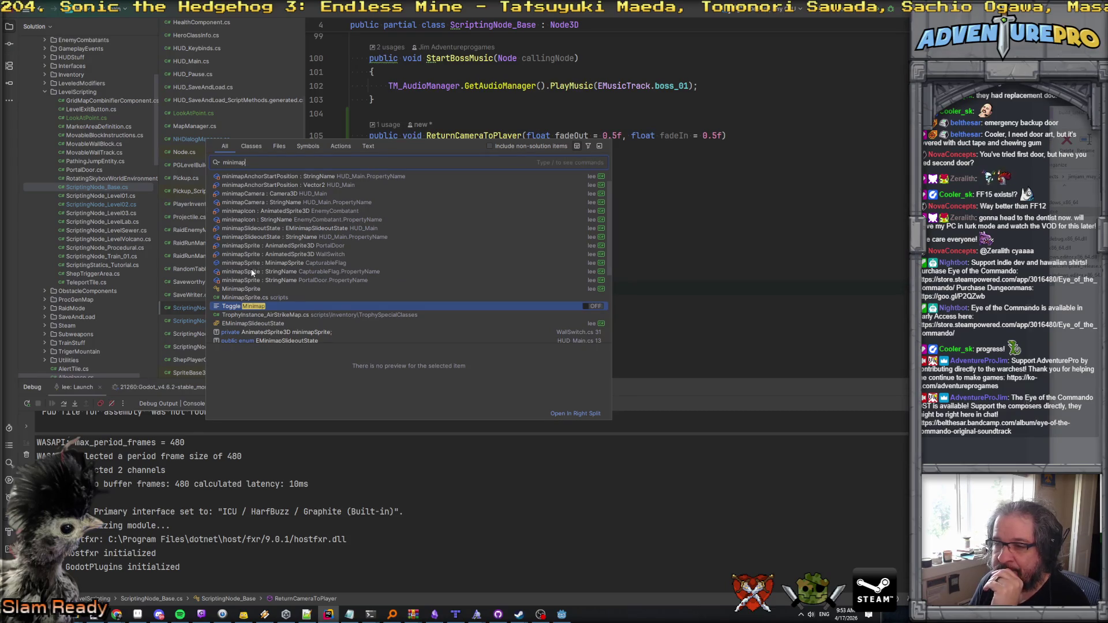
double_click(249, 165)
text(to)
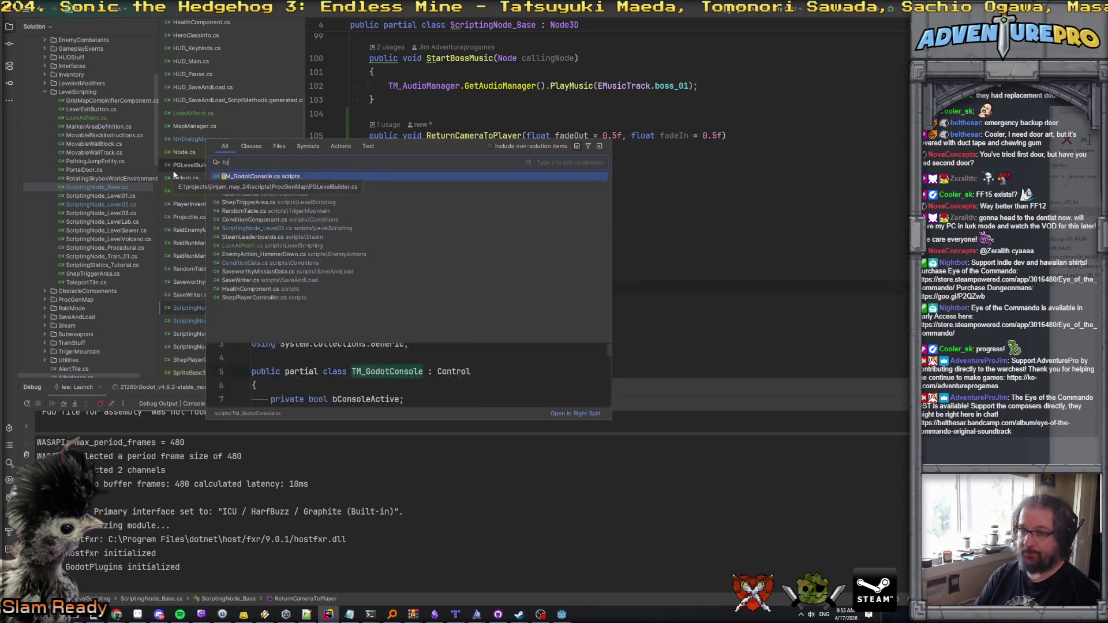
text(ggleminimap)
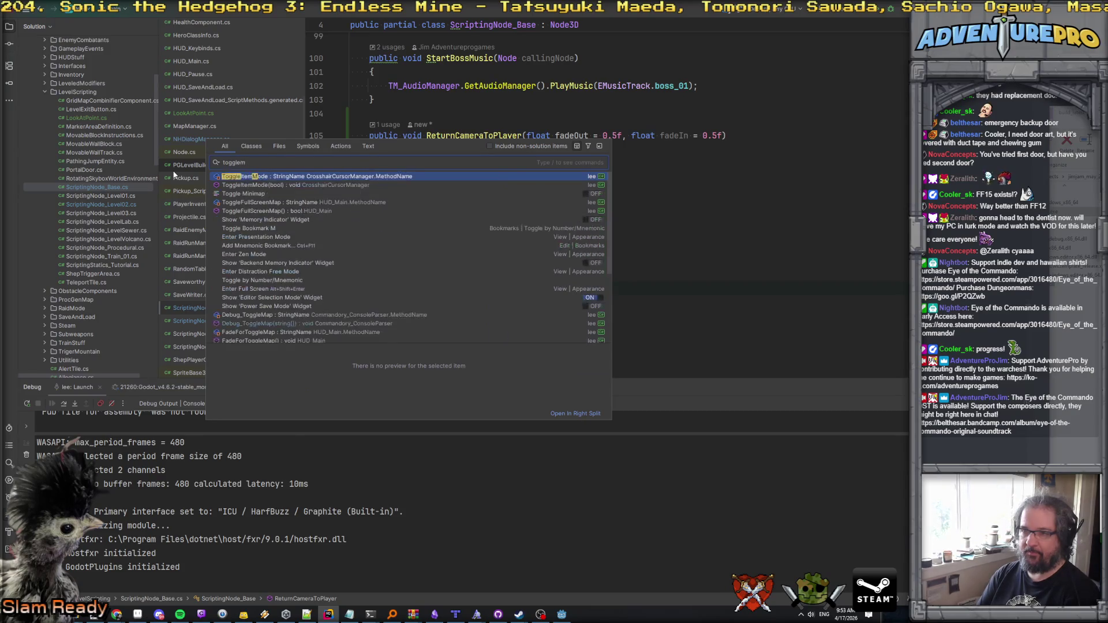
key(Return)
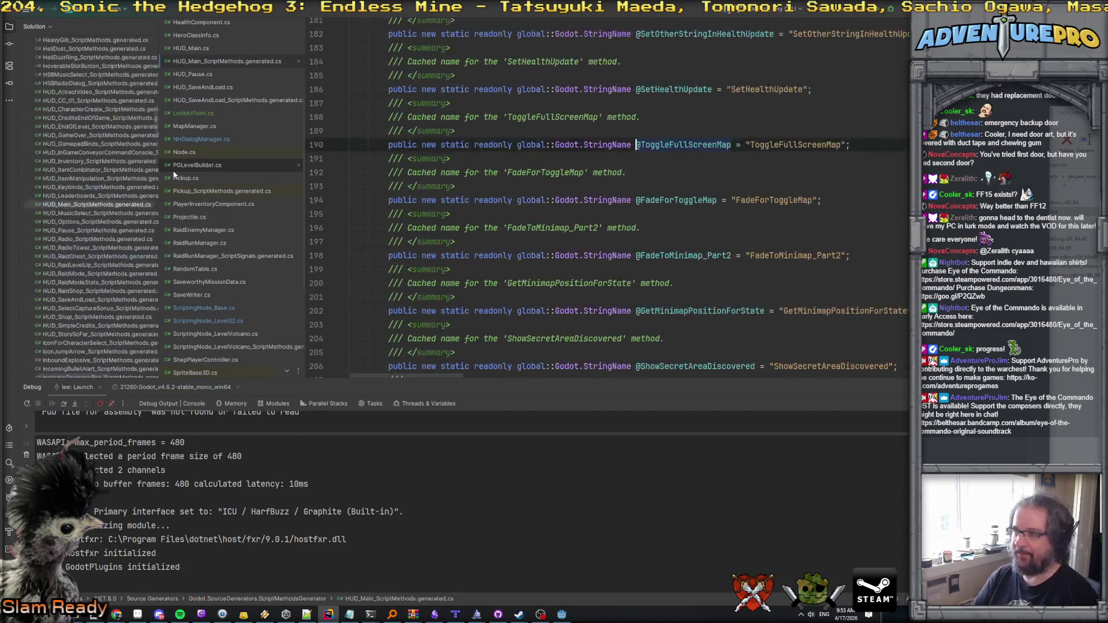
Step: Find ToggleFullScreenMap in all files and open one of the matches
double_click(780, 145)
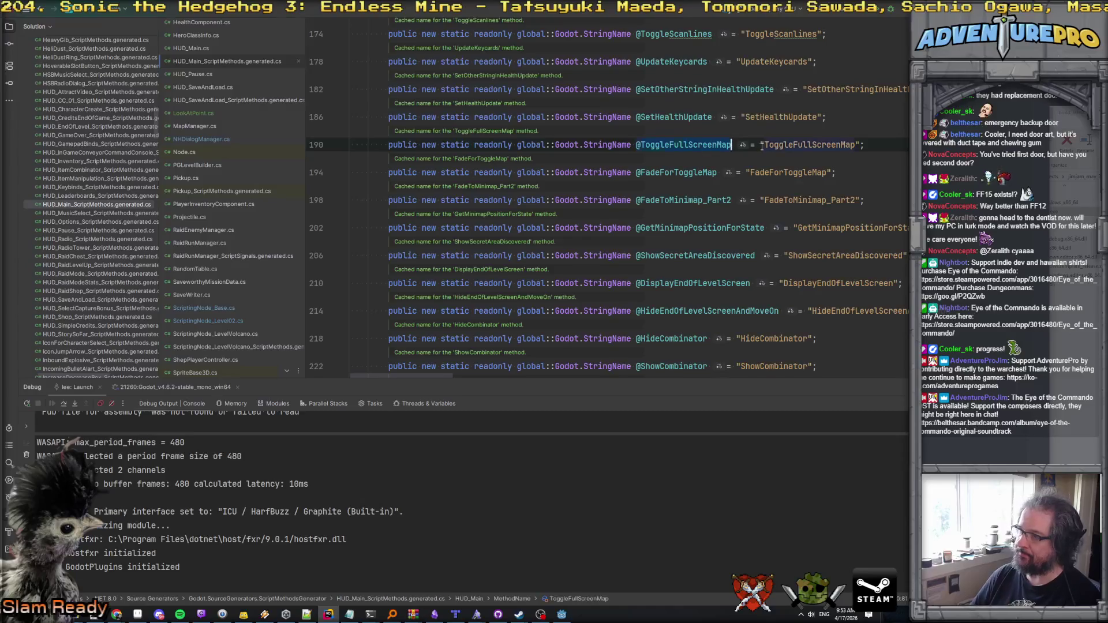
key(ctrl+shift+f)
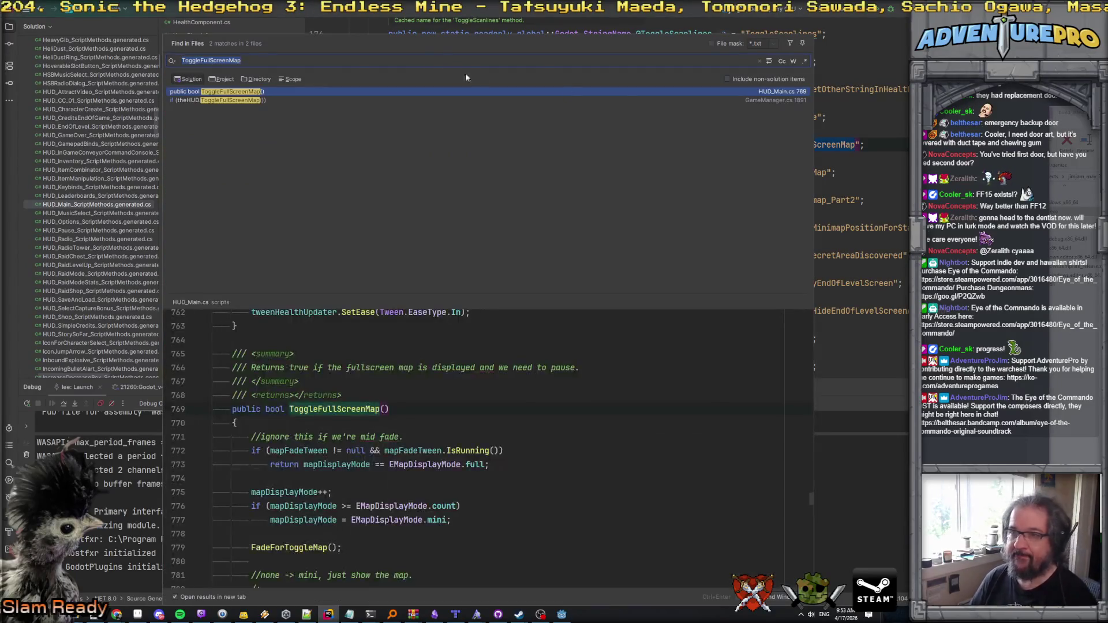
double_click(198, 102)
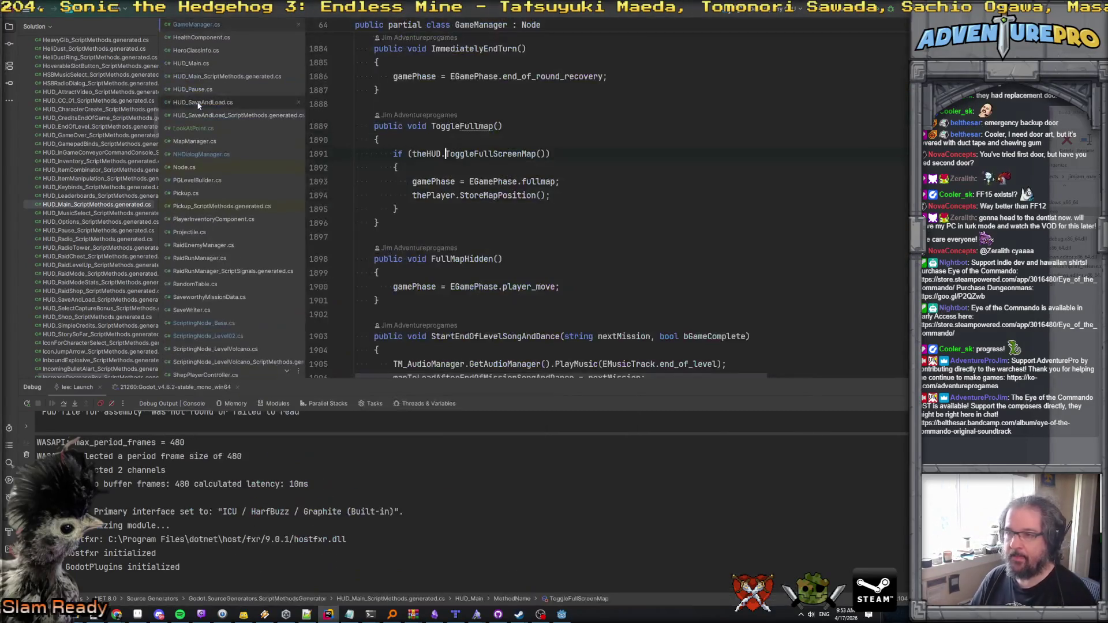
Step: Jump to ToggleFullScreenMap's definition in HUD_Main.cs and scroll through the map fade code
ctrl+click(485, 154)
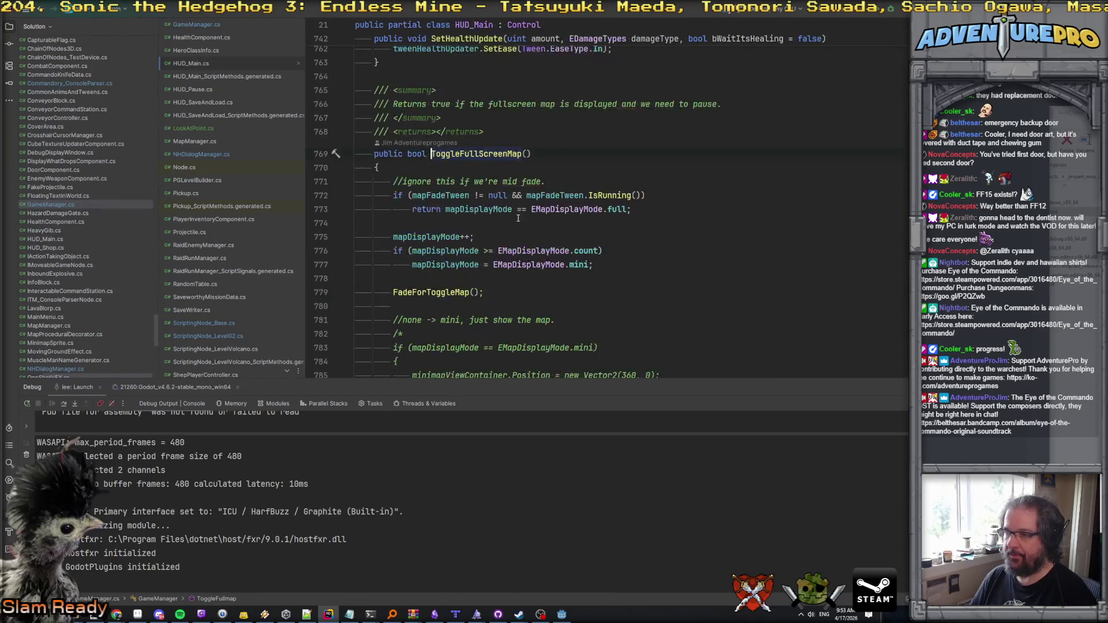
scroll(497, 235, down, 8)
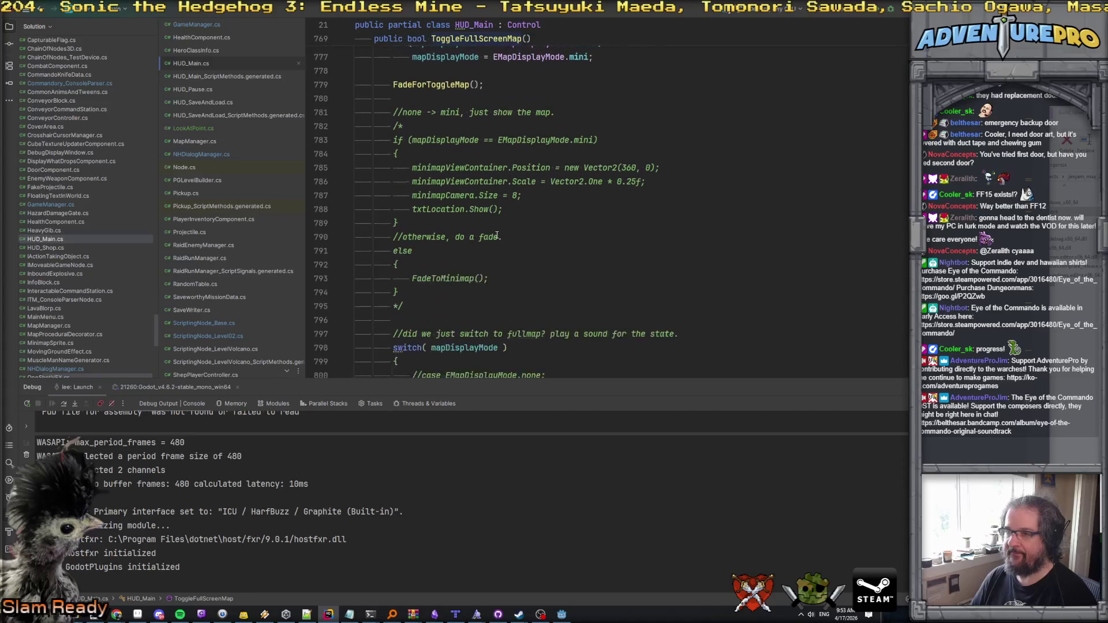
scroll(496, 235, down, 6)
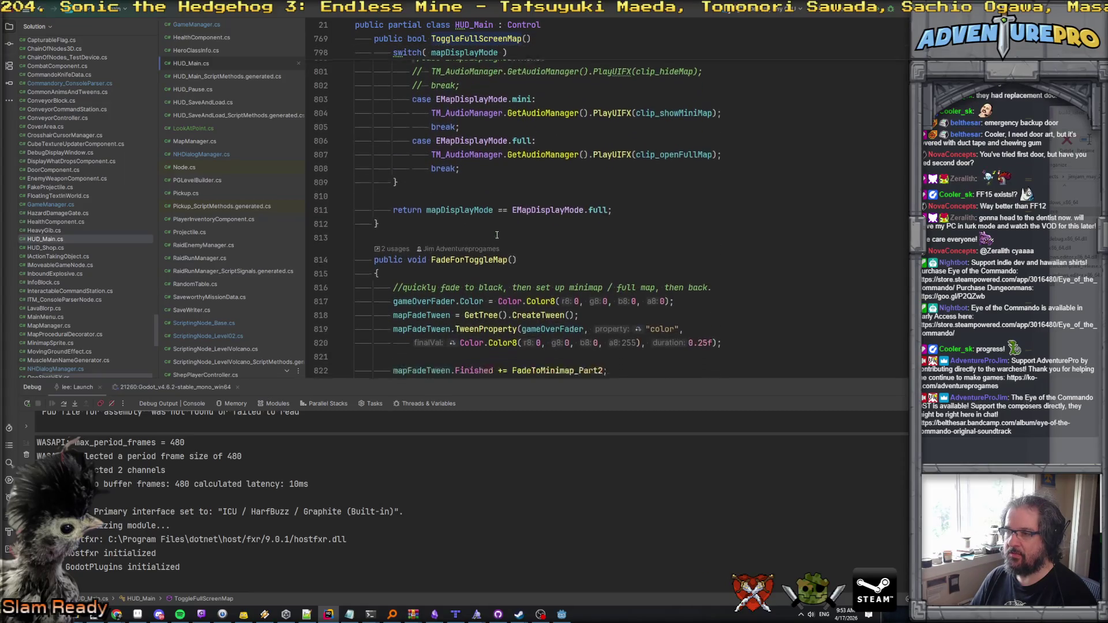
scroll(496, 235, down, 6)
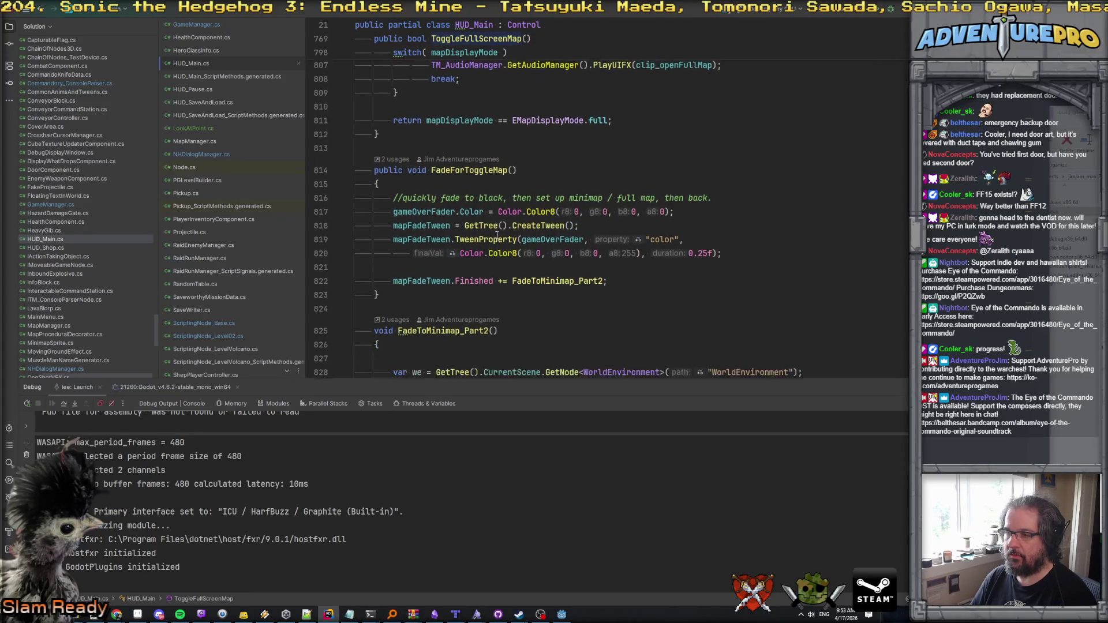
scroll(496, 235, down, 2)
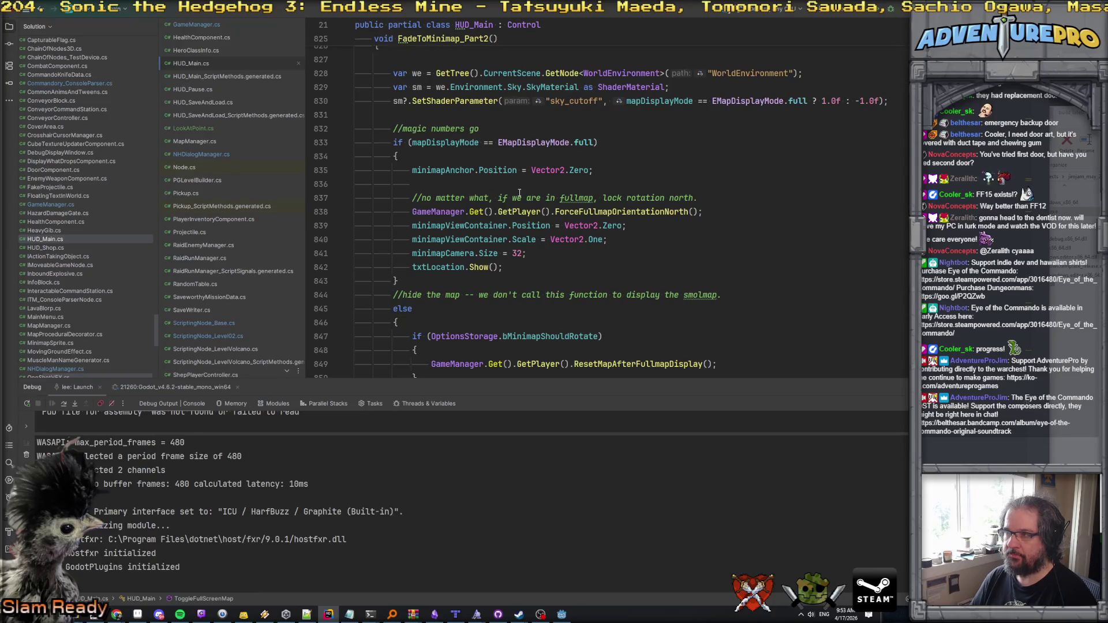
scroll(519, 192, down, 4)
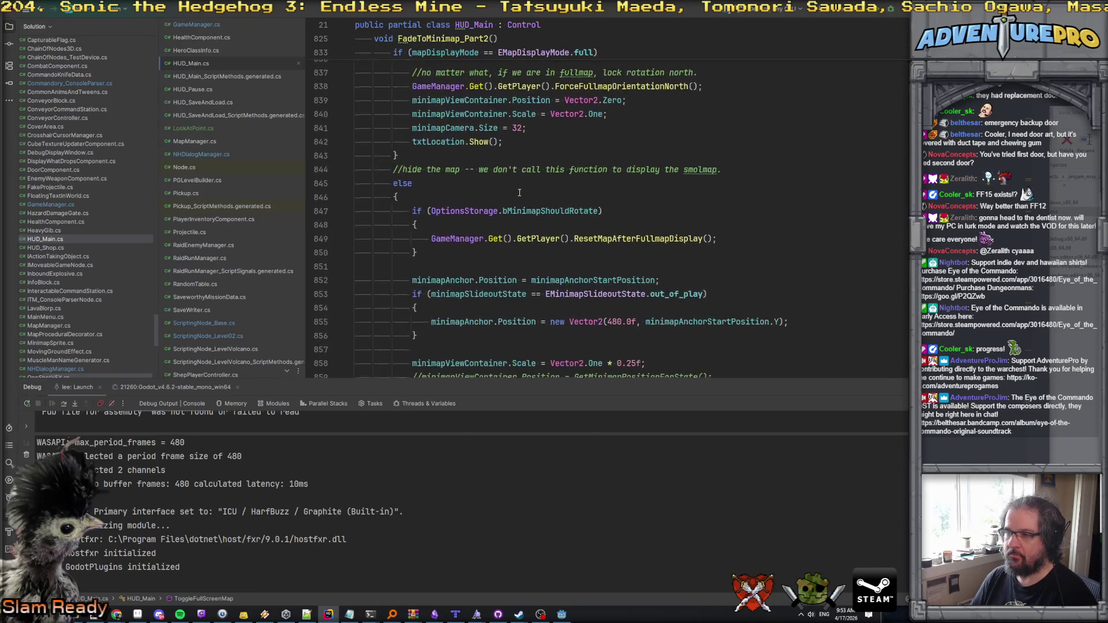
scroll(519, 193, down, 3)
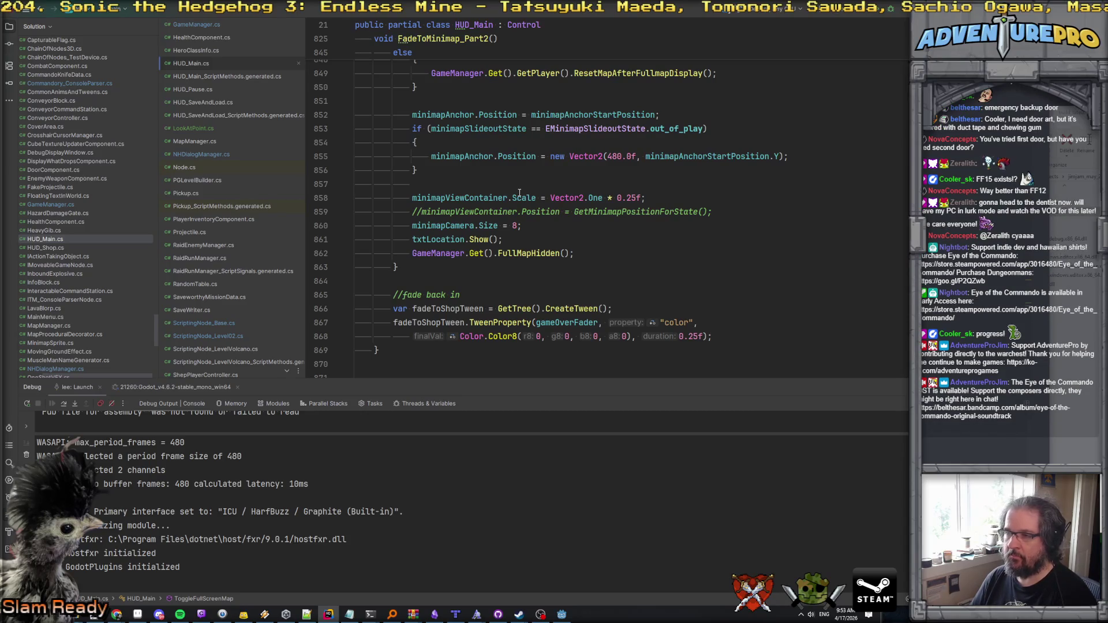
Step: Find every use of minimapCamera across all files from FadeToMinimap_Part2
scroll(519, 192, down, 2)
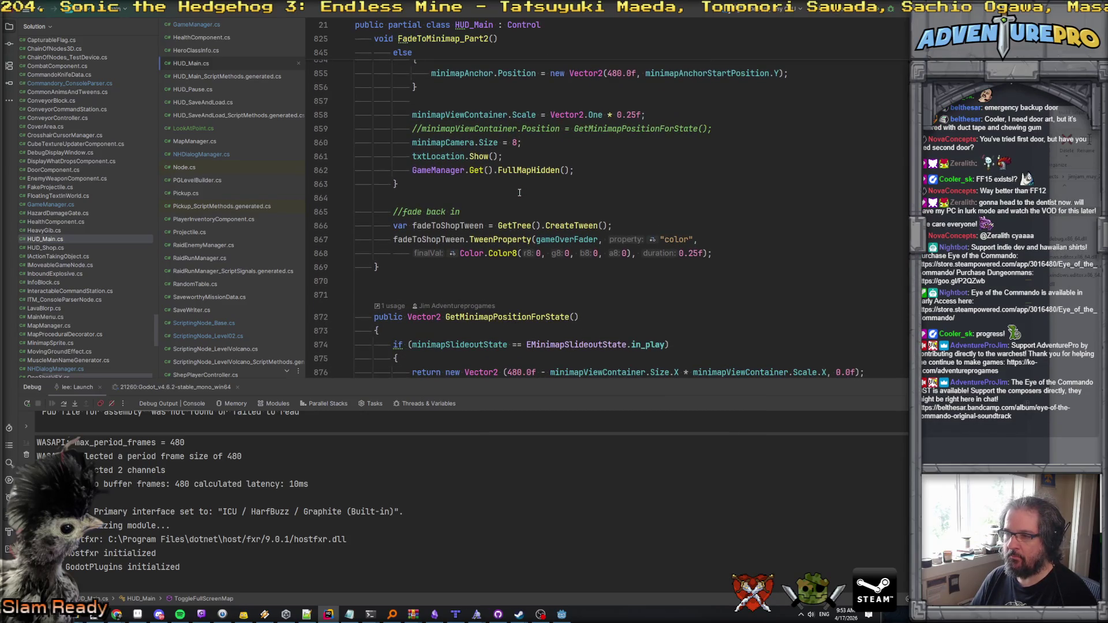
double_click(440, 143)
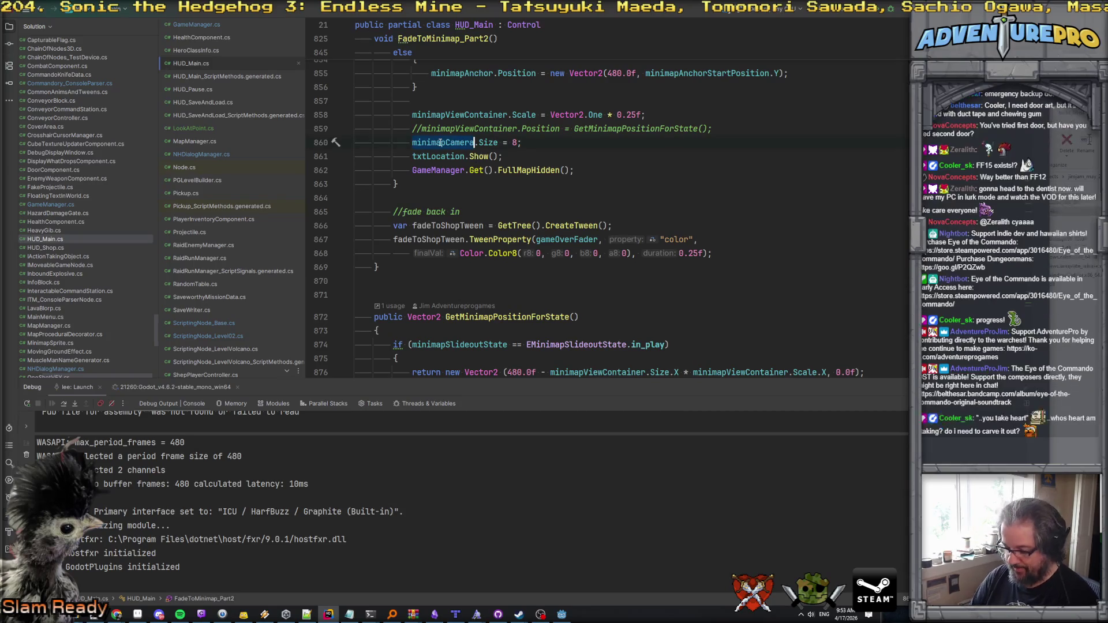
key(ctrl+shift+f)
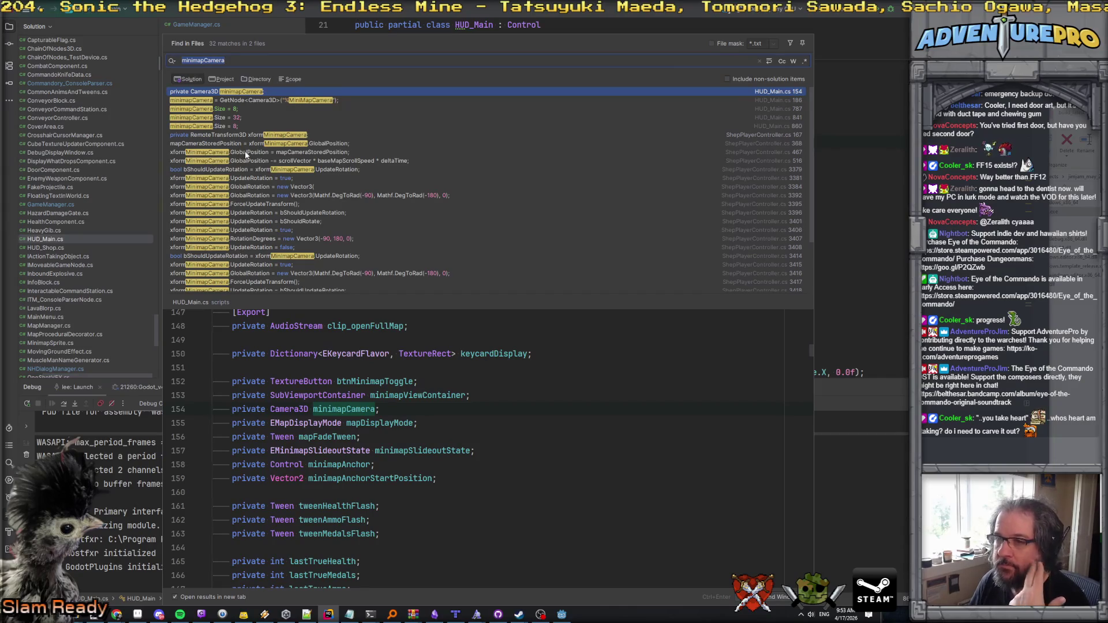
Step: Preview the xformMinimapCamera reset in ShepPlayerController.cs from the minimapCamera search results
scroll(249, 187, down, 1)
scroll(250, 188, down, 2)
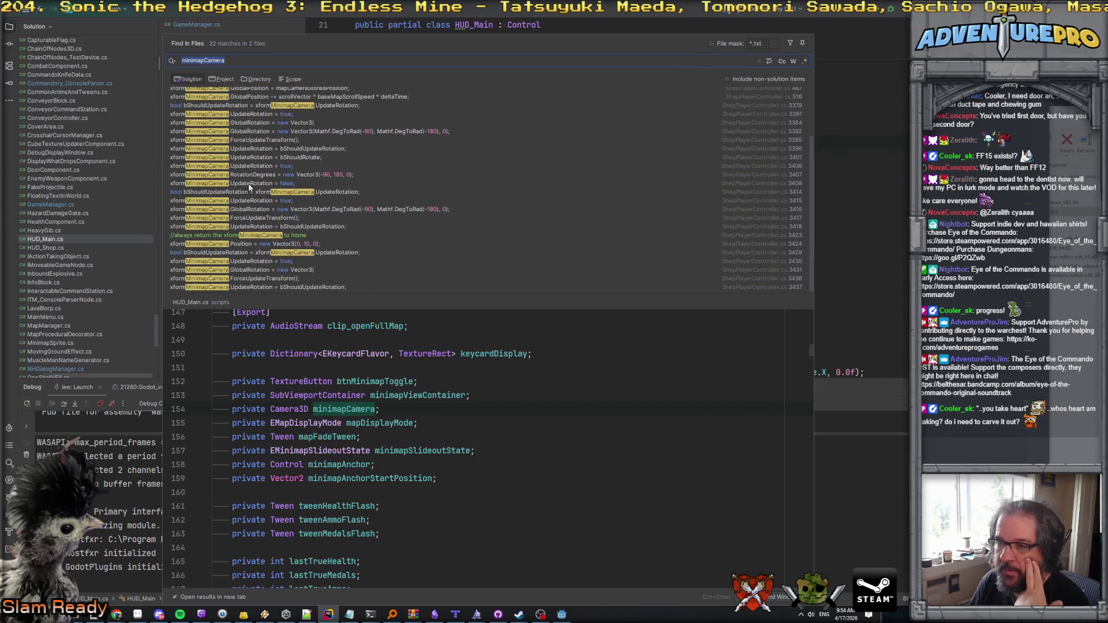
scroll(248, 265, up, 3)
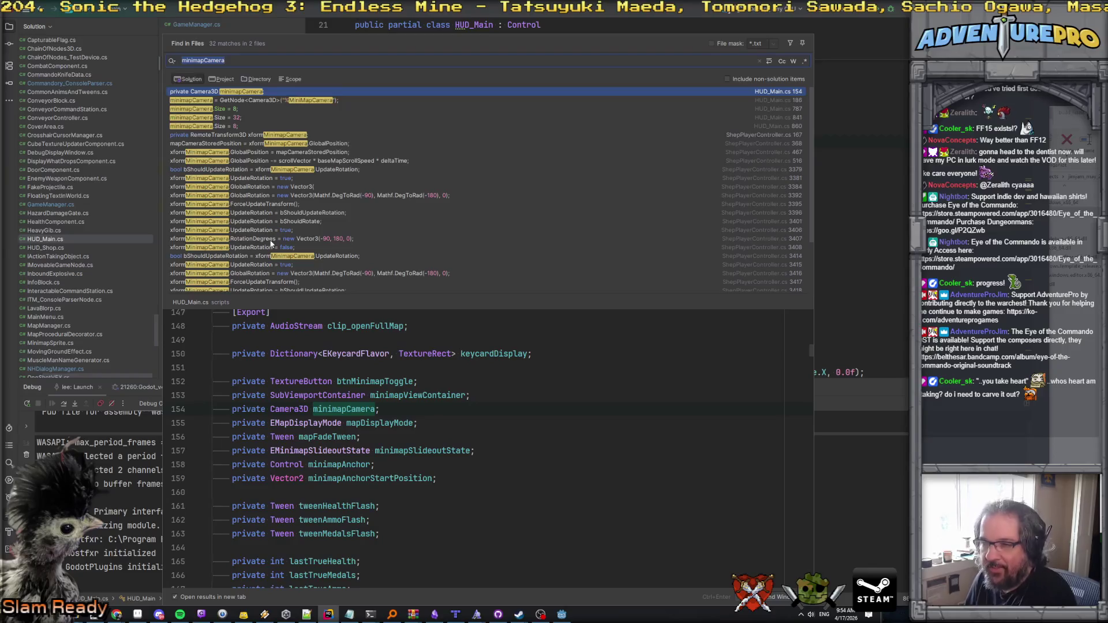
scroll(272, 247, down, 3)
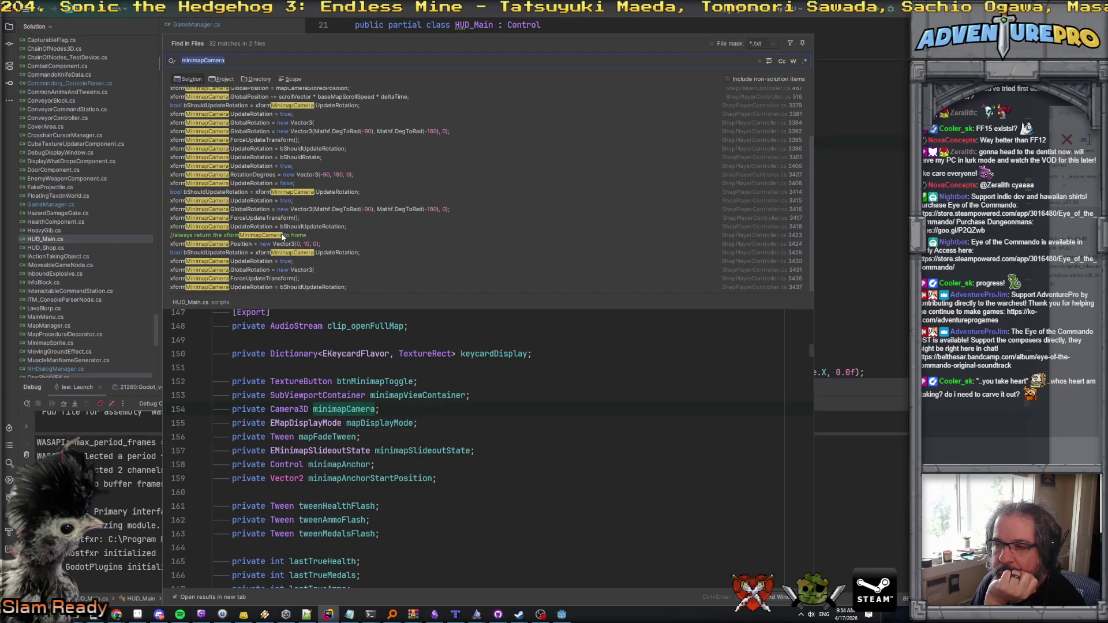
click(283, 235)
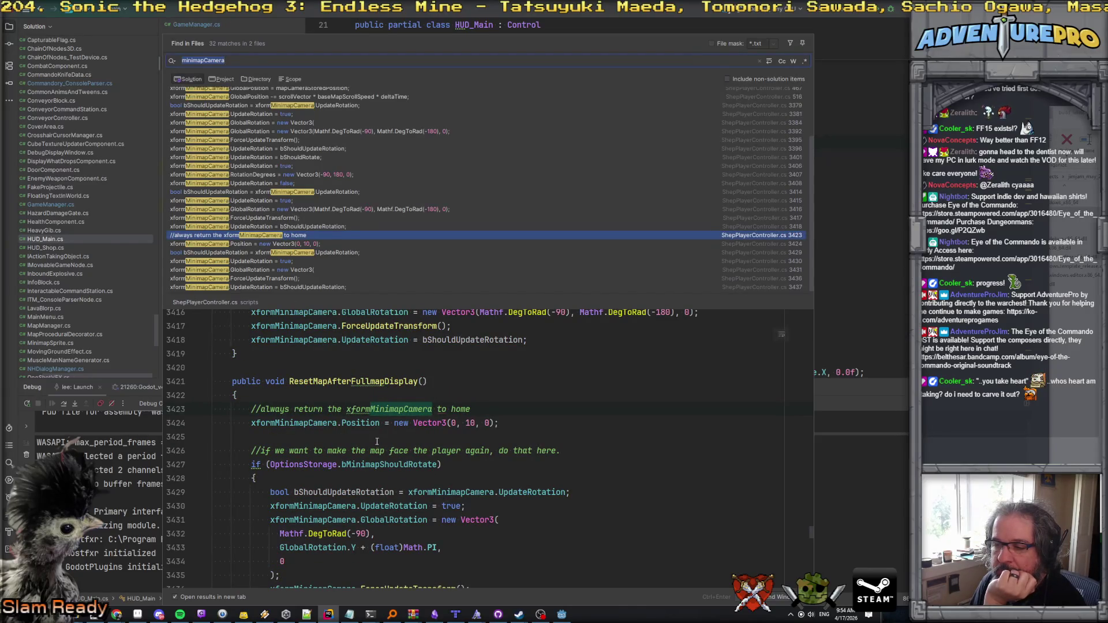
Step: Close the search and go to RunCinematic_OpenBossDoor in ScriptingNode_Level02.cs
scroll(377, 442, down, 3)
scroll(377, 441, up, 3)
scroll(376, 442, up, 8)
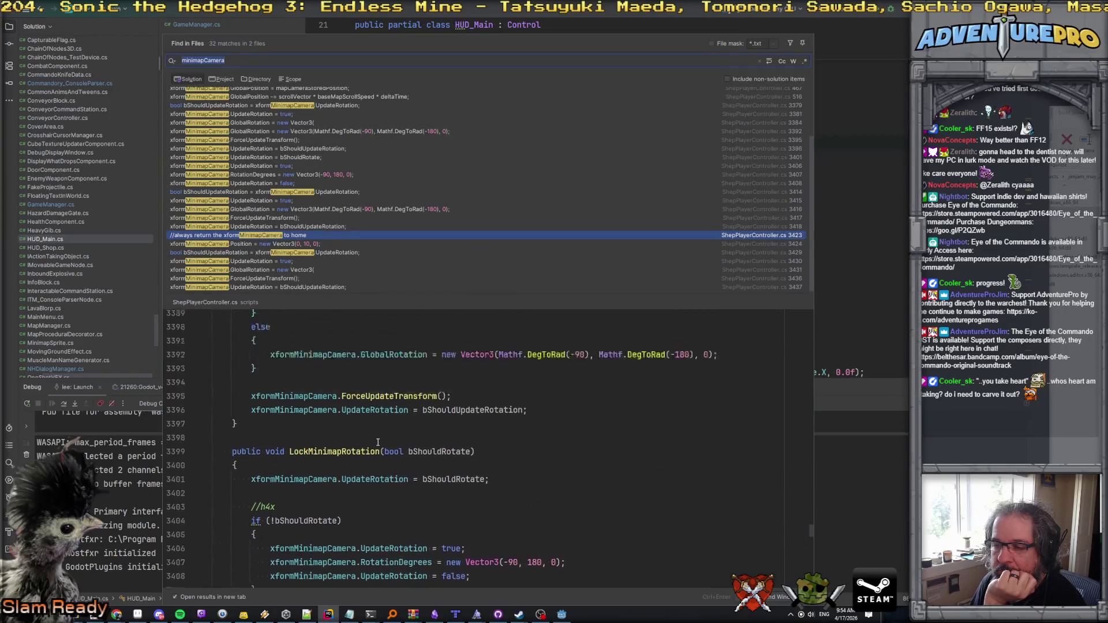
scroll(378, 442, up, 5)
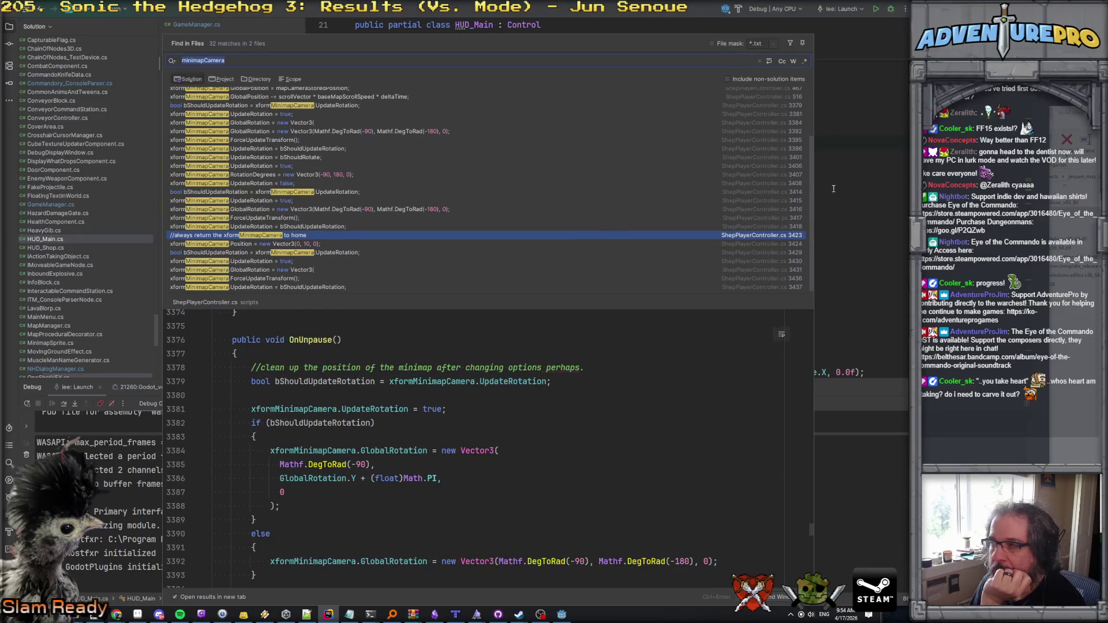
click(834, 189)
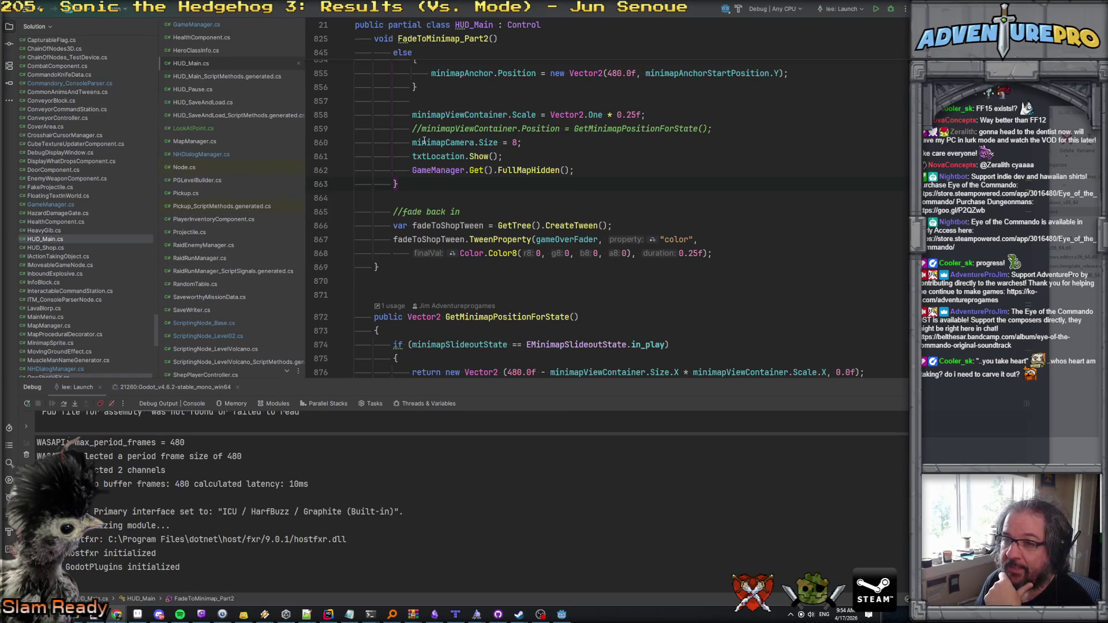
click(213, 335)
Step: In ScriptingNode_Base.cs, add theGame.GetPlayer().GetPlayerCamera().MakeCurrent(); to ReturnCameraToPlayer's second callback
scroll(485, 277, down, 1)
click(515, 194)
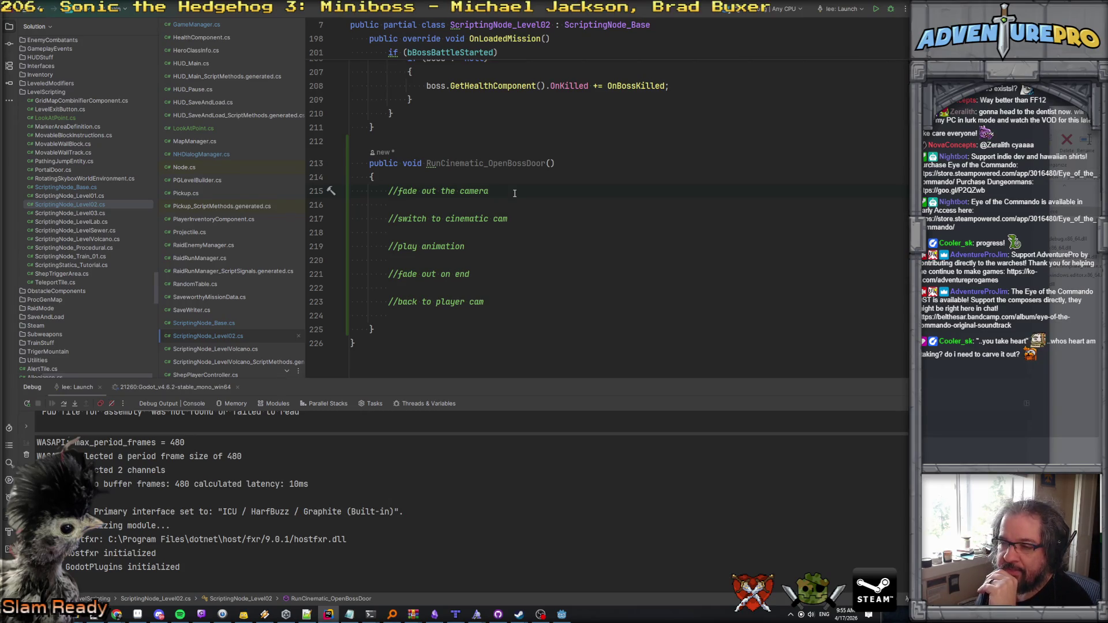
click(210, 324)
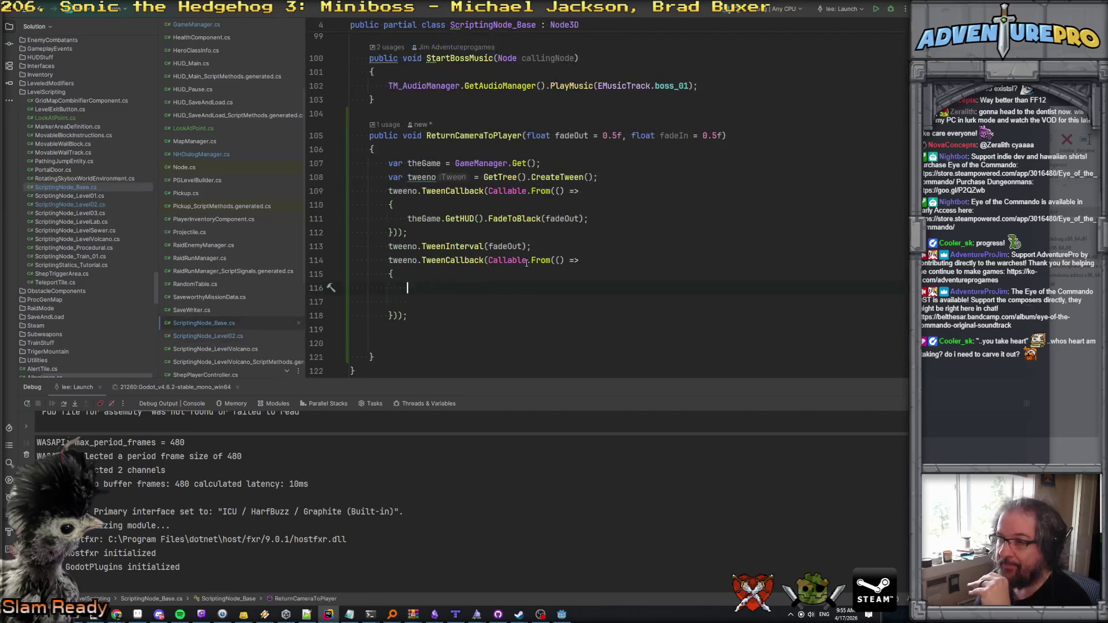
text(the)
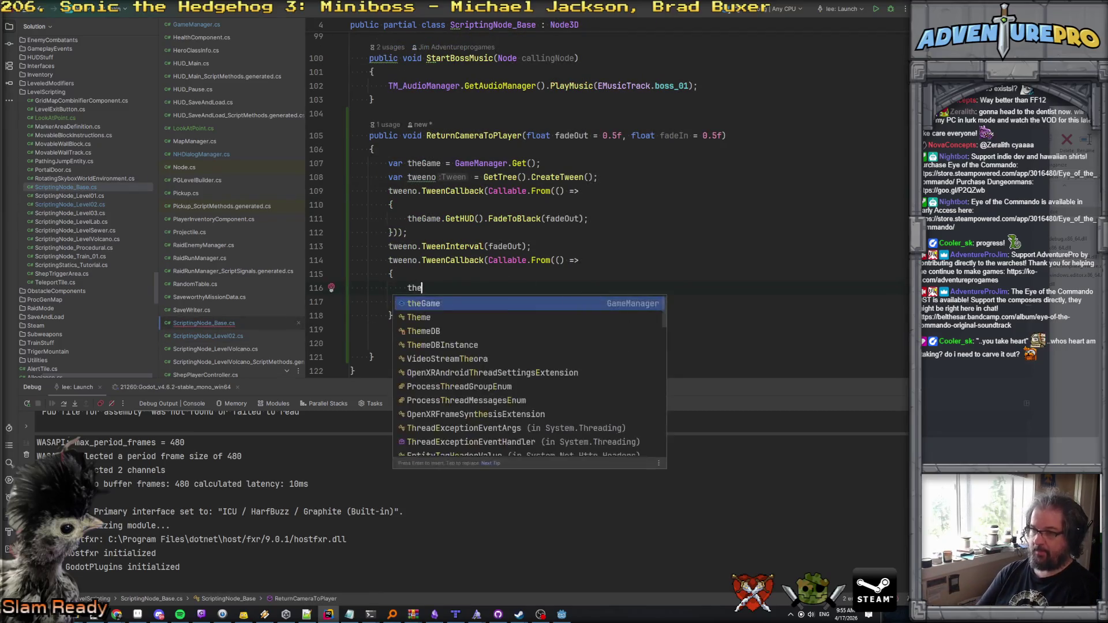
text(Game.player)
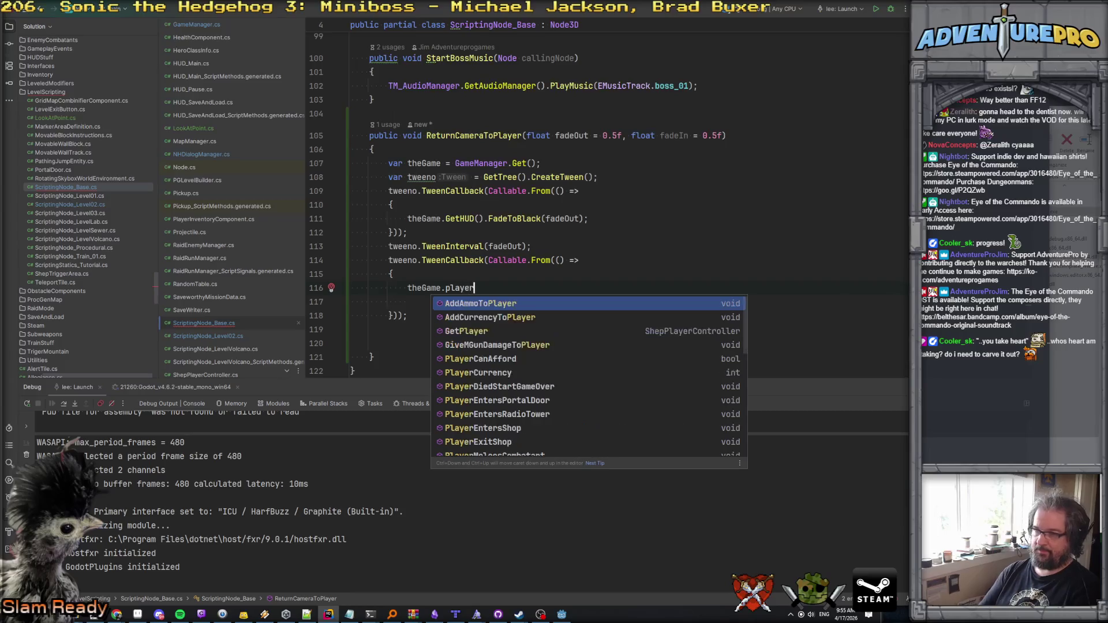
key(Down)
key(Down)
key(Return)
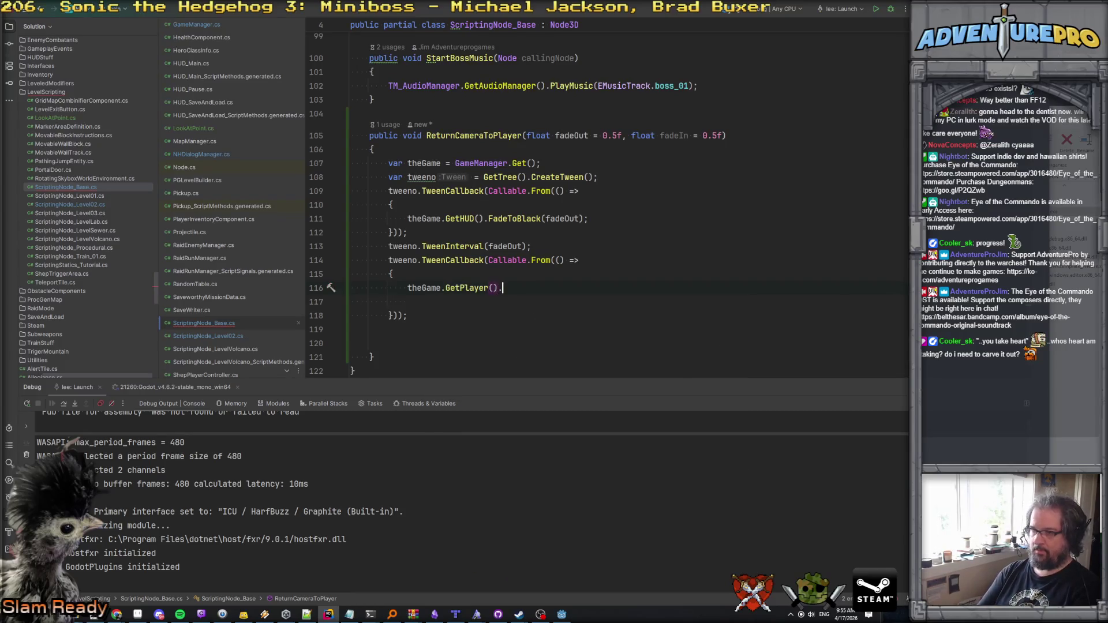
text(.camer)
key(Return)
text(.make)
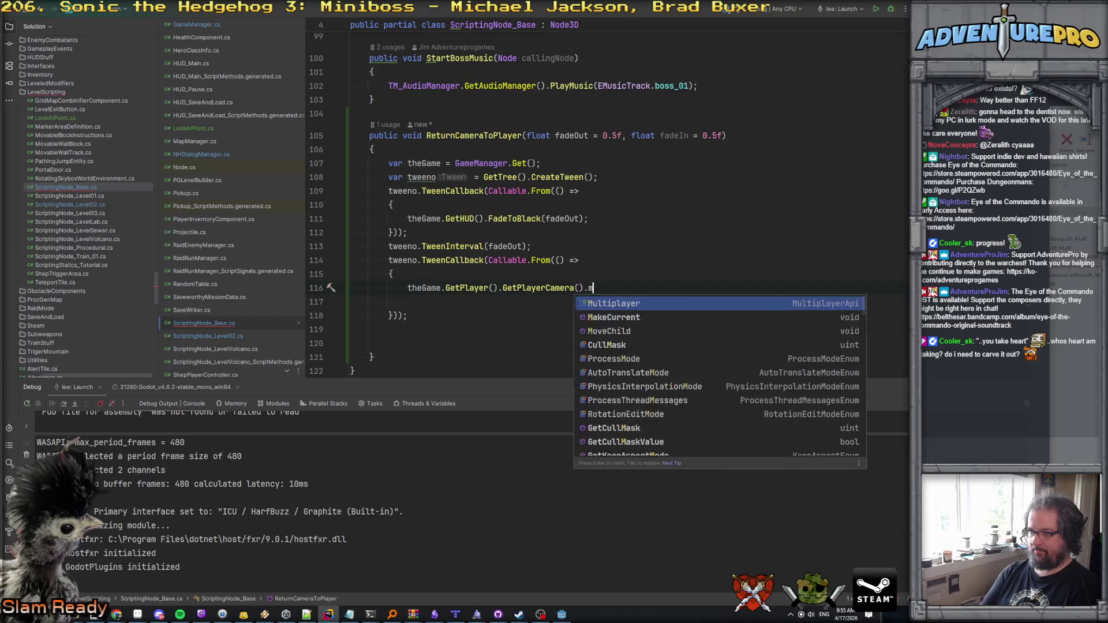
key(Return)
text(;)
key(Return)
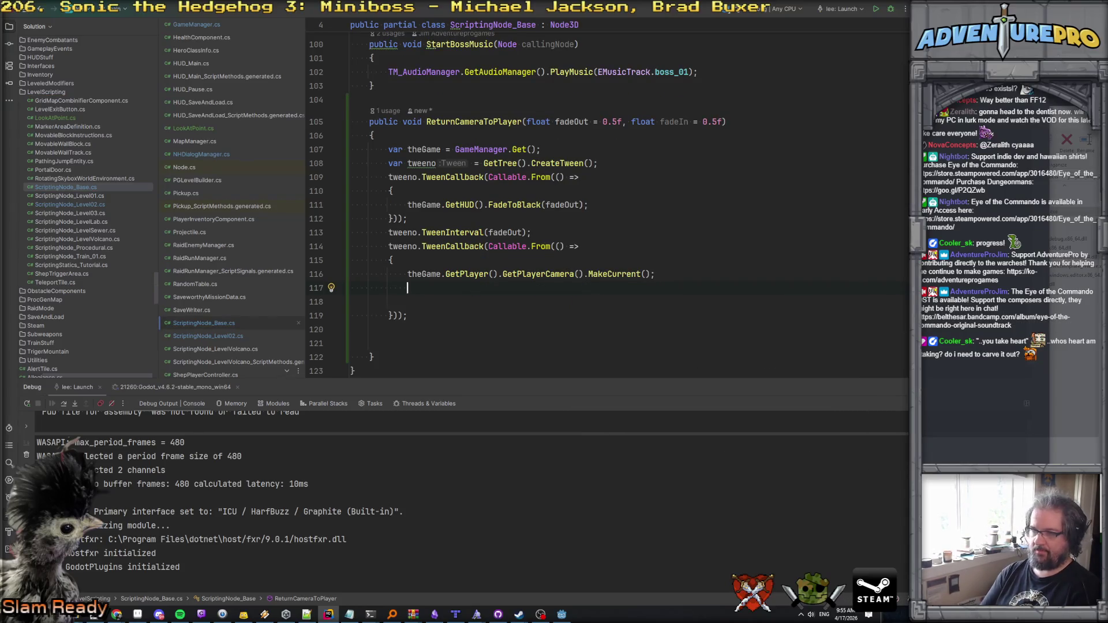
Step: Paste the FadeToBlack call into the second callback and change its argument to fadeIn
key(Up)
key(Up)
key(Up)
key(Down)
key(Down)
key(Down)
key(Down)
key(Down)
key(Down)
text(theGame.GetHUD().FadeToBlack(fadeOut);)
key(BackSpace)
key(Delete)
double_click(671, 122)
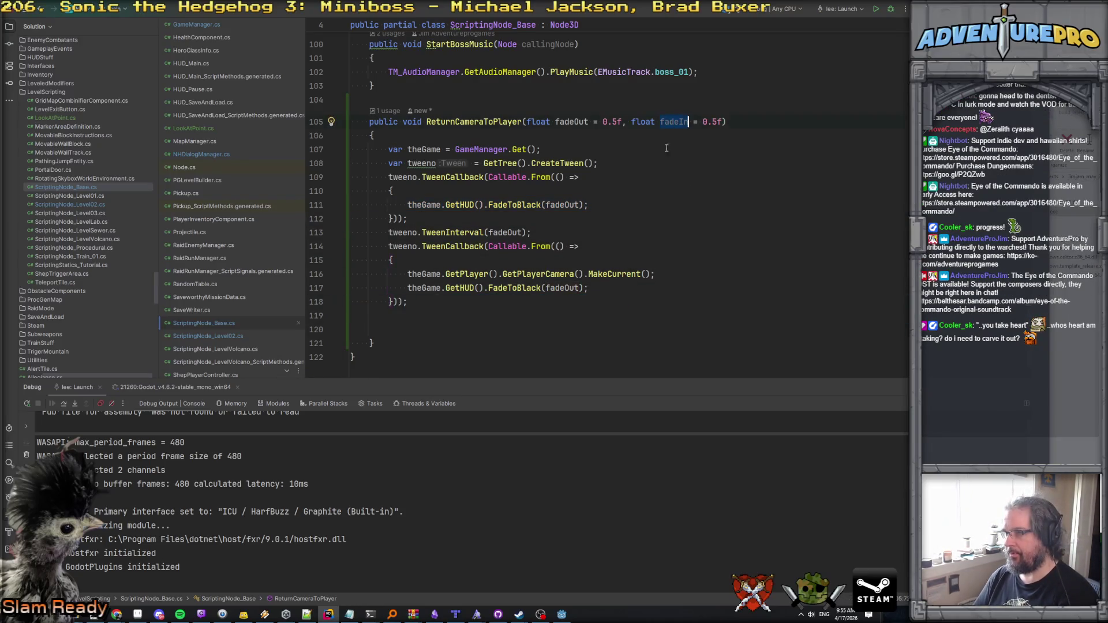
key(ctrl+c)
double_click(559, 288)
key(ctrl+v)
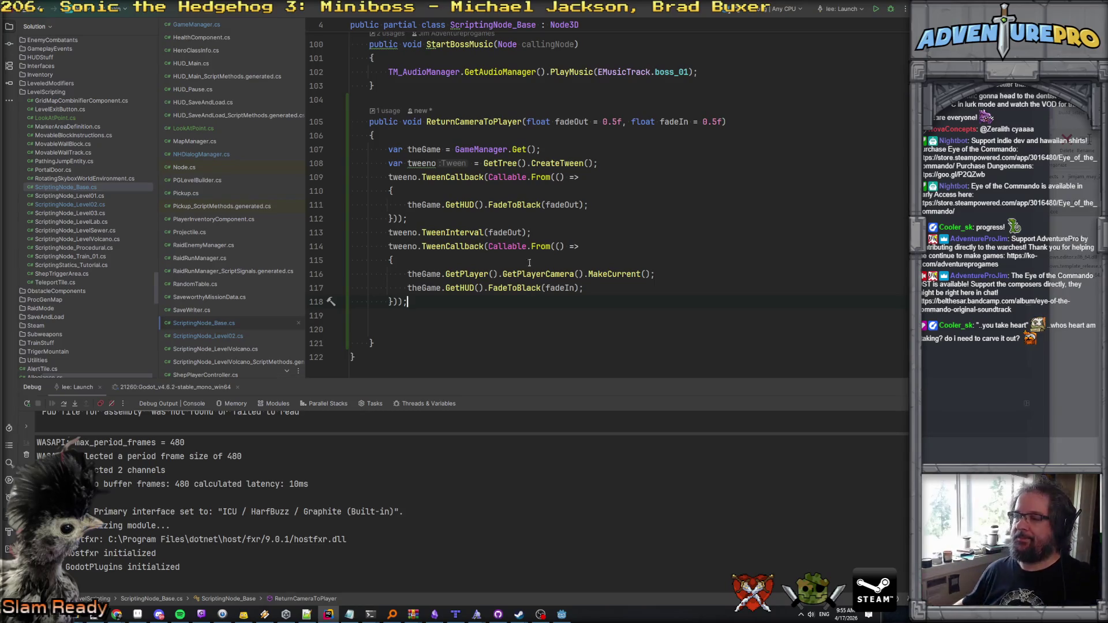
click(522, 122)
Step: Rename the method to ReturnToPlayerCameraAfterCinematic
text(AfterCinema)
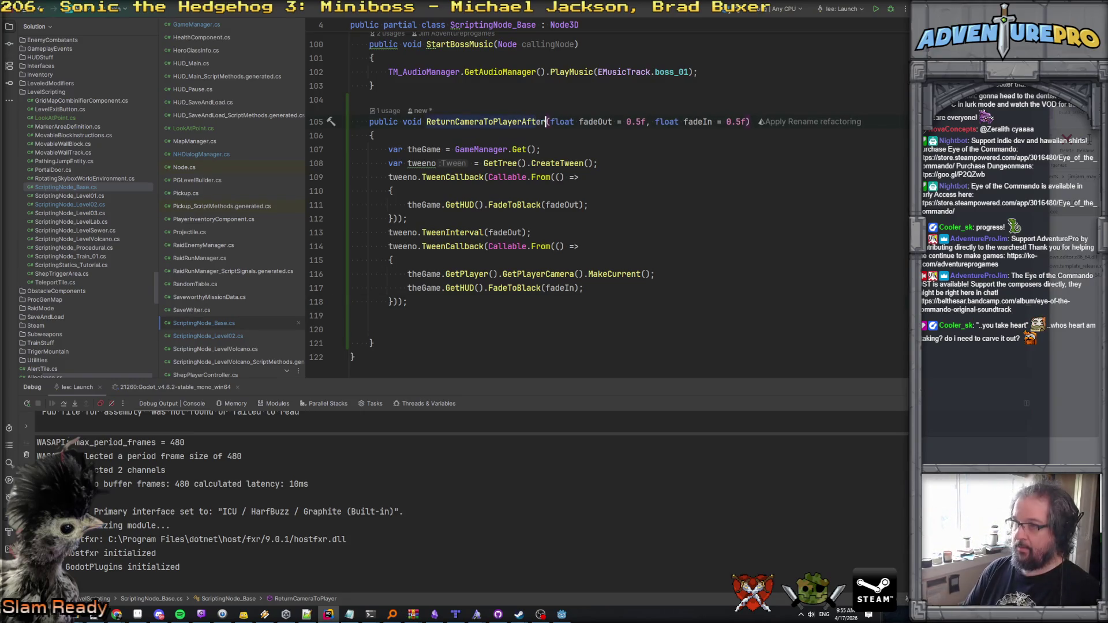
text(tic)
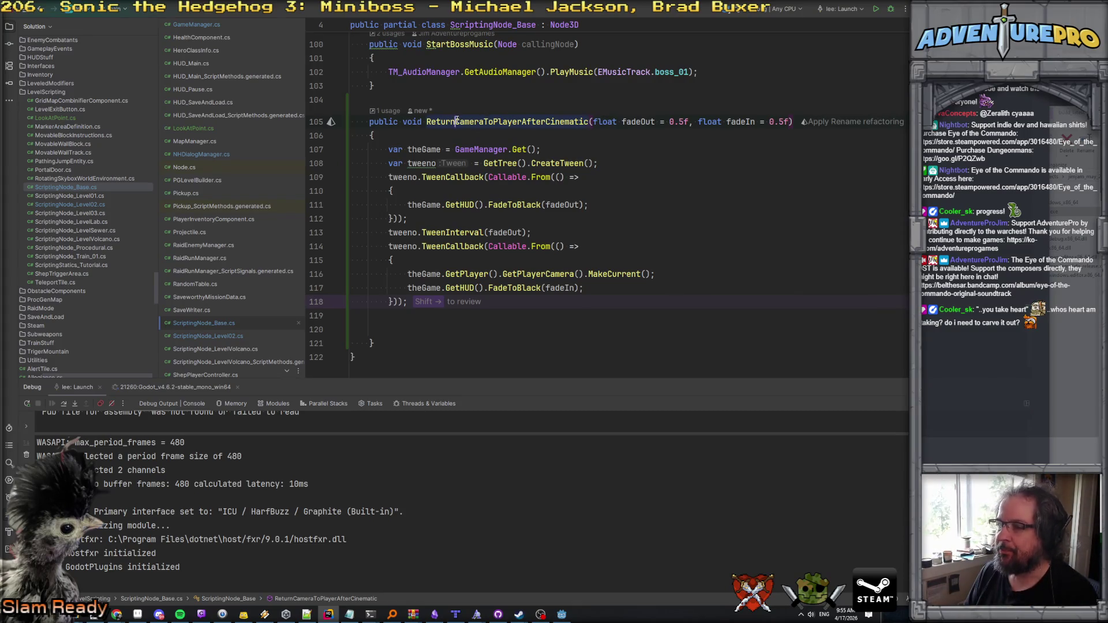
click(483, 121)
key(ctrl+BackSpace)
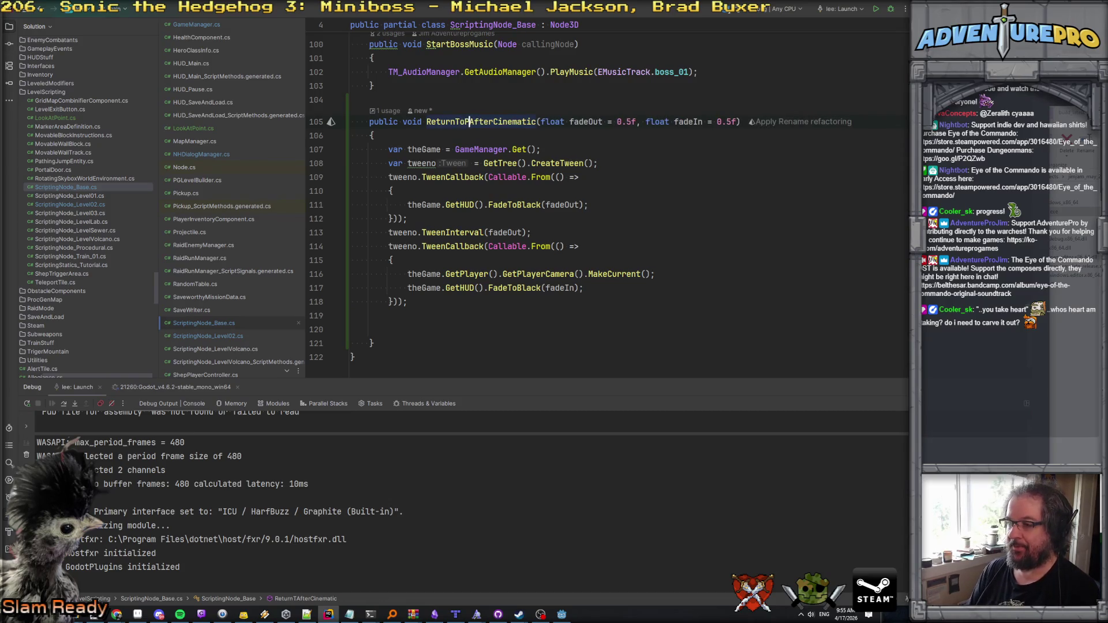
text(PlayerCamera)
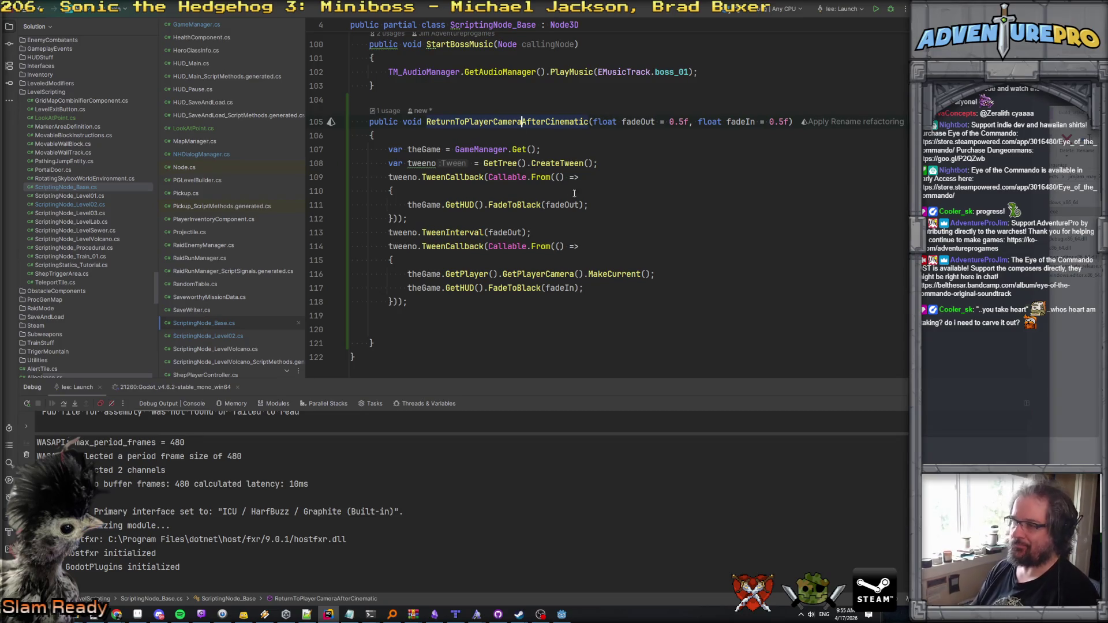
Step: Check the plan comments in ScriptingNode_Level02.cs, then delete the blank lines below the method
click(208, 336)
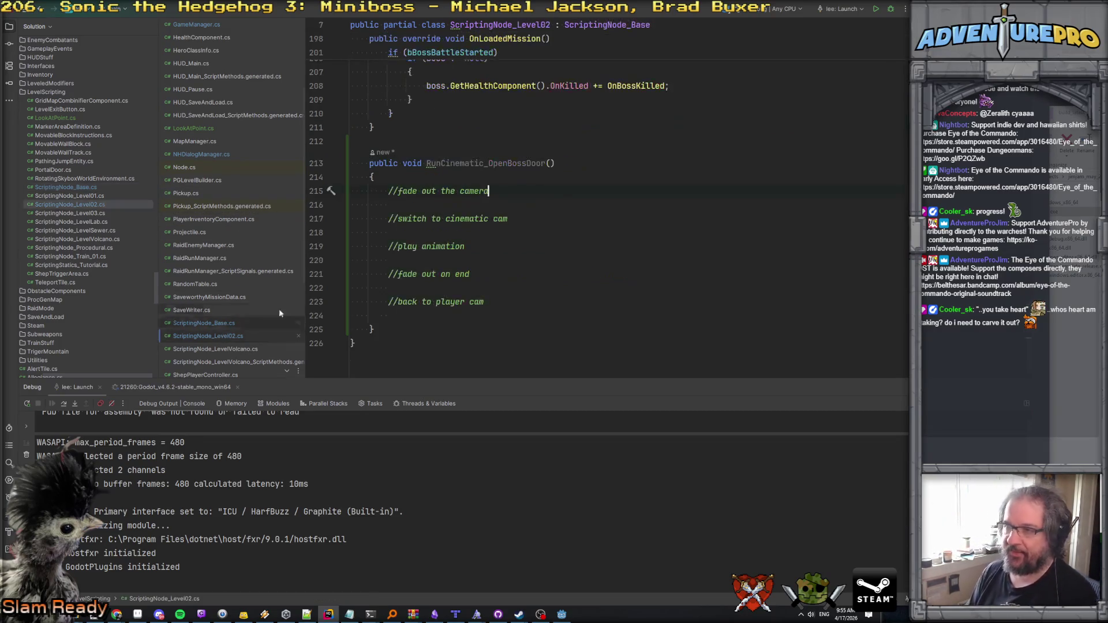
click(520, 183)
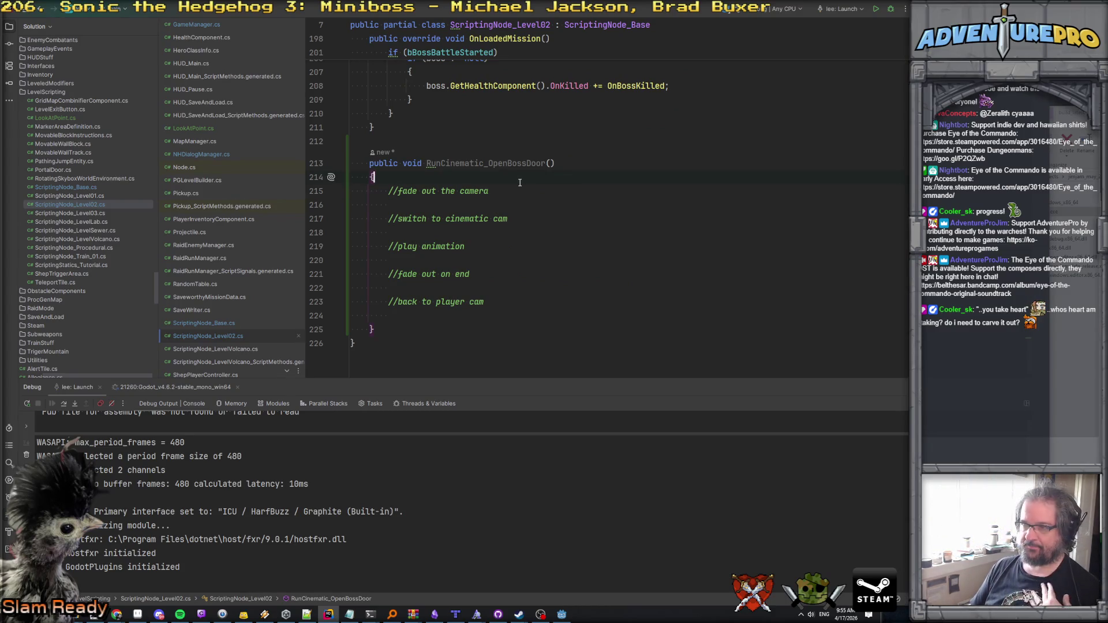
click(219, 323)
click(416, 319)
key(ctrl+y)
key(ctrl+y)
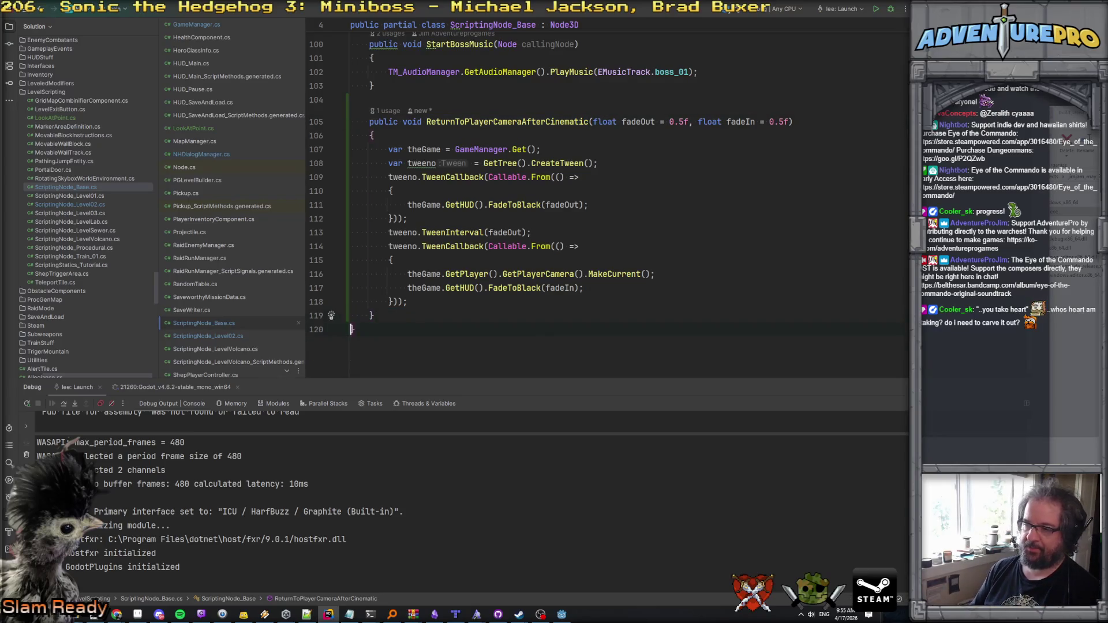
Step: Duplicate the ReturnToPlayerCameraAfterCinematic method directly below itself
key(shift+Up)
key(shift+Up)
key(shift+Up)
key(shift+Up)
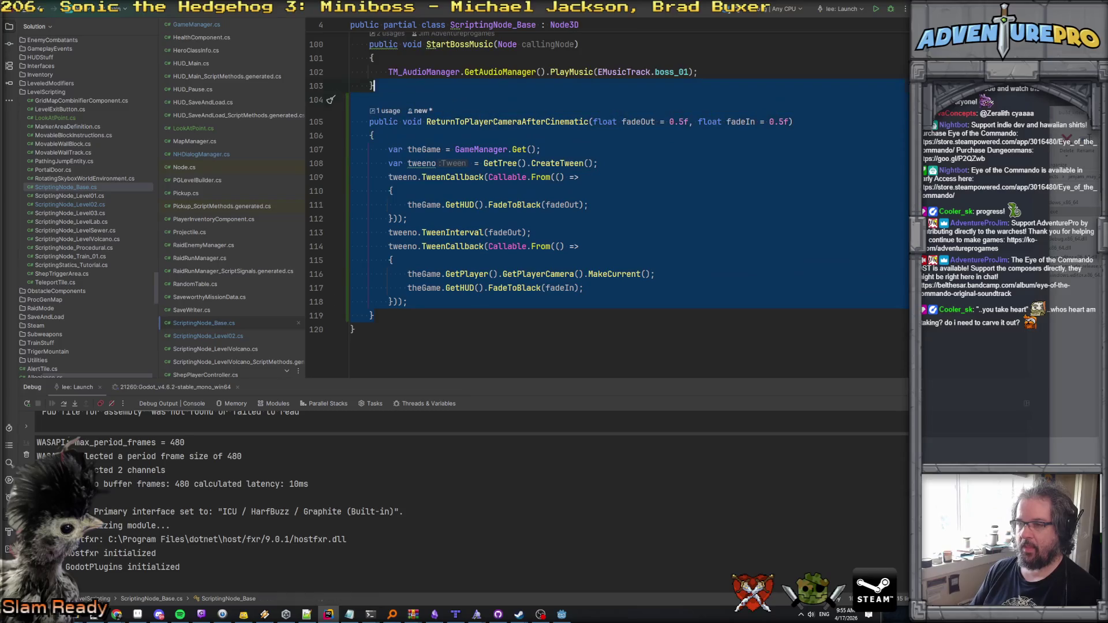
key(shift+Home)
key(shift+Left)
key(ctrl+c)
key(End)
key(Return)
key(Return)
key(ctrl+v)
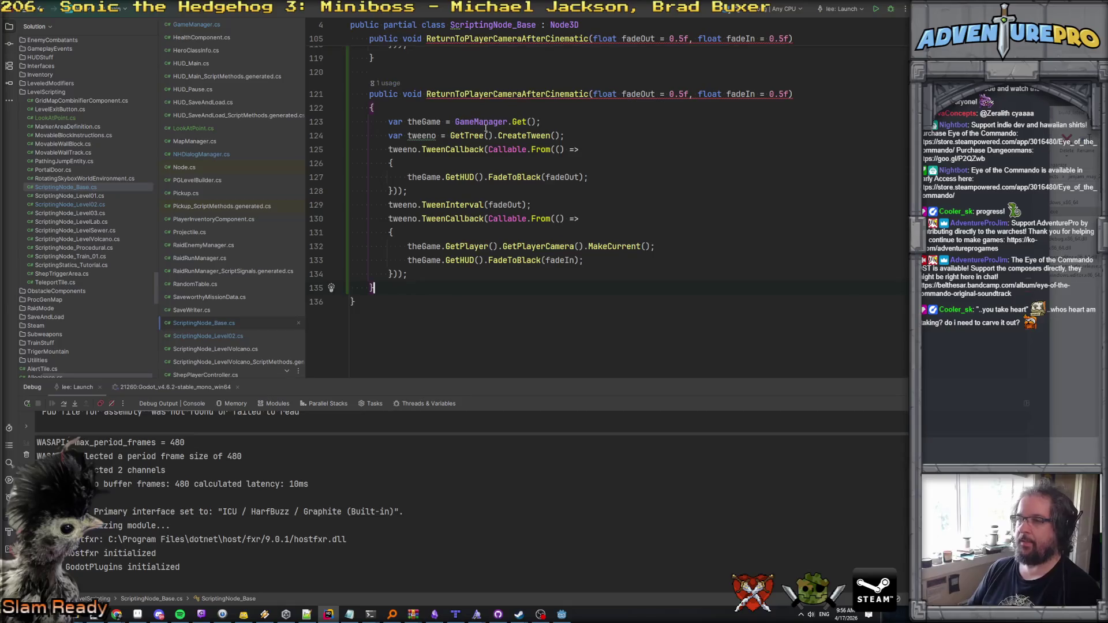
Step: Rename the copy to SwitchToCameraCinematic and add a Camera3D switchToMe first parameter
scroll(486, 128, up, 3)
click(542, 218)
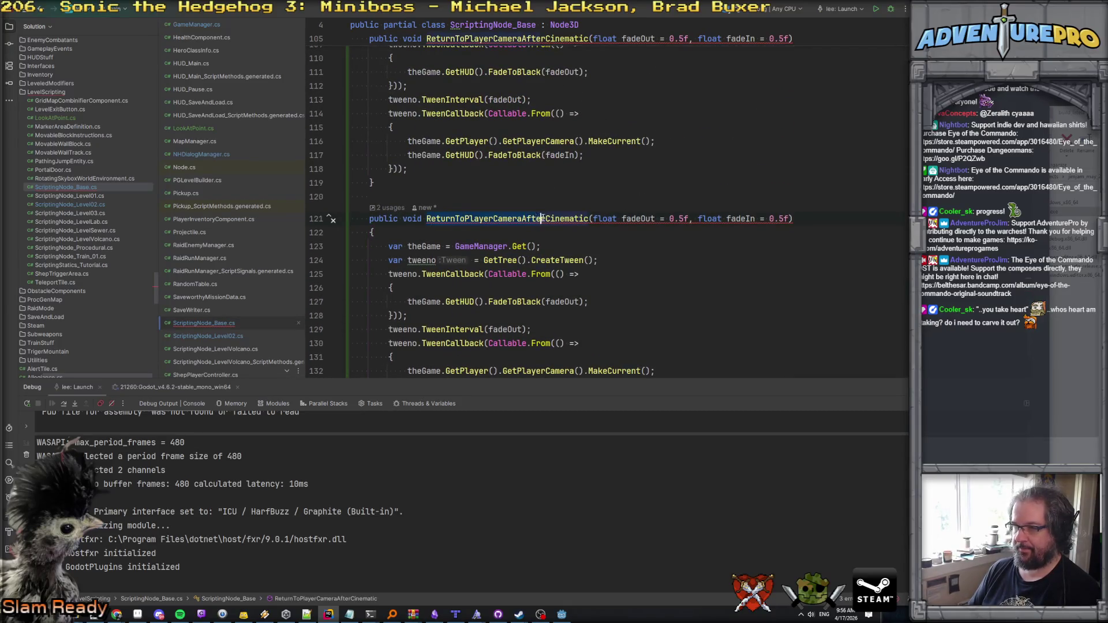
key(ctrl+shift+Left)
text(SwitchTo)
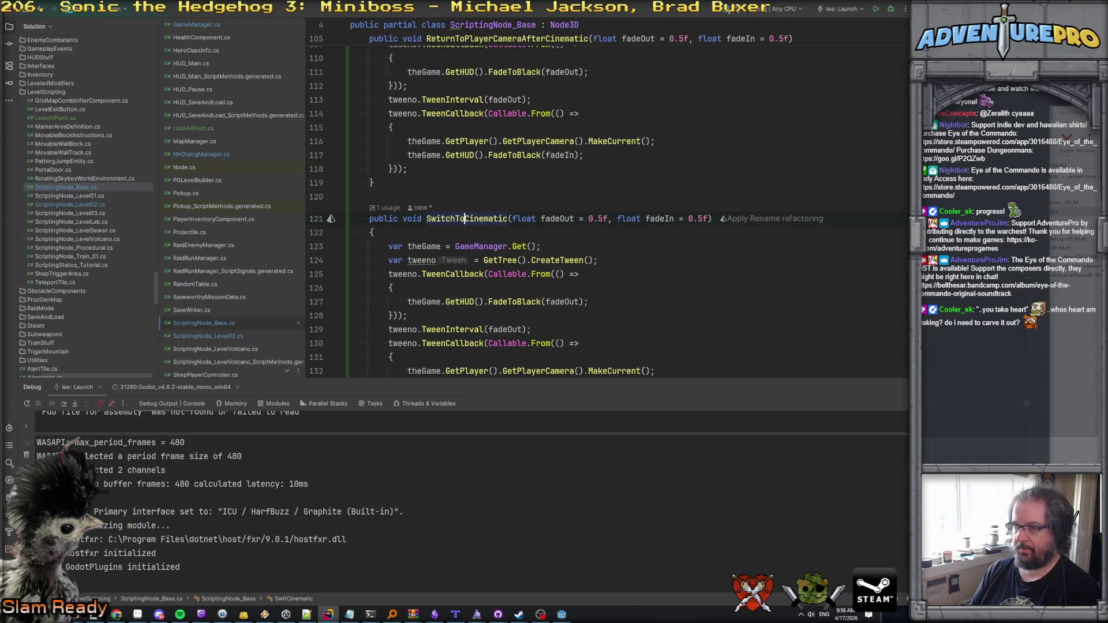
text(Camera)
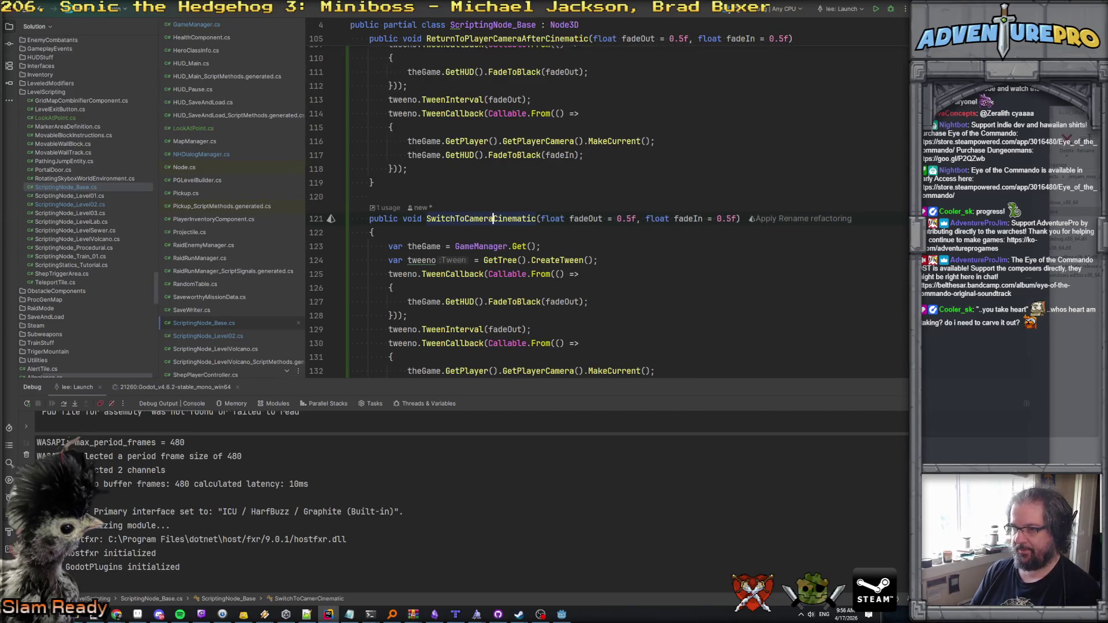
click(541, 218)
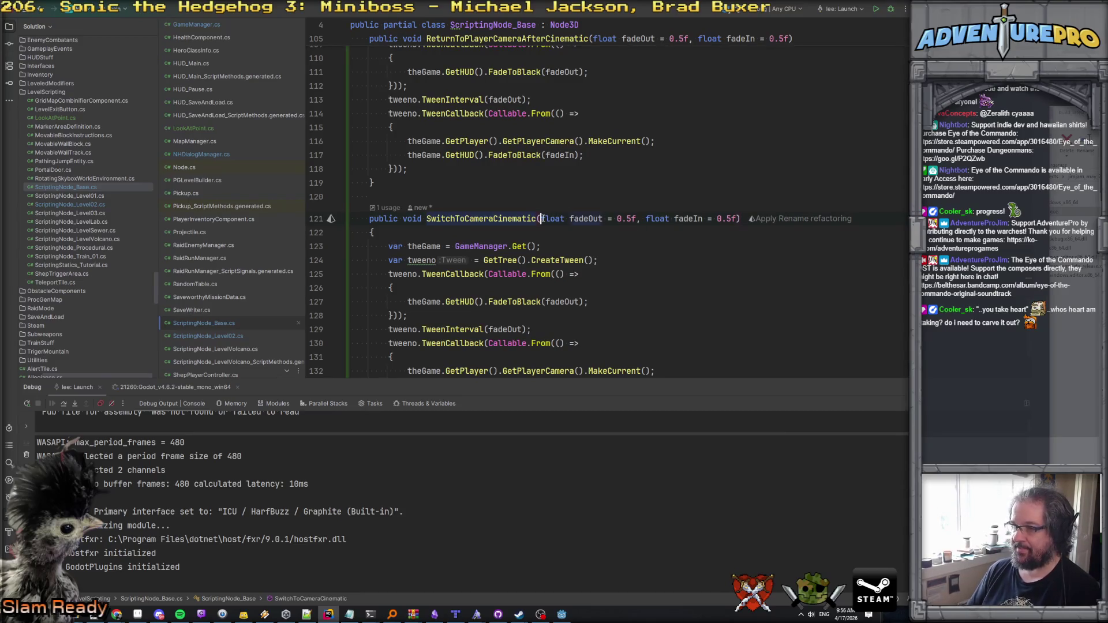
text(Camera3D,)
key(BackSpace)
text(switchToM)
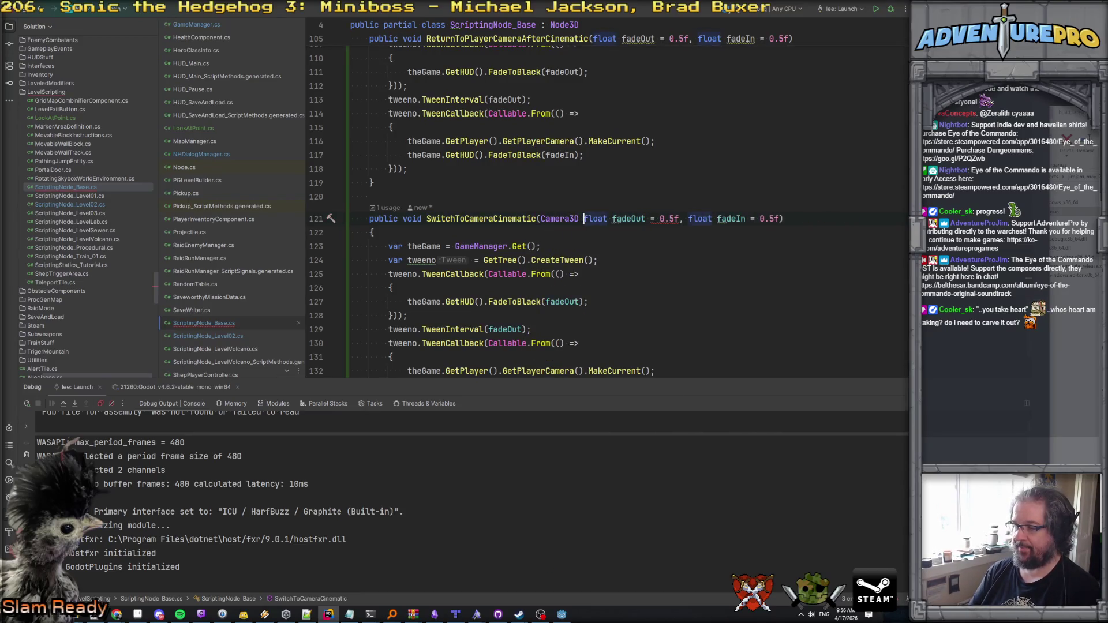
text(e,)
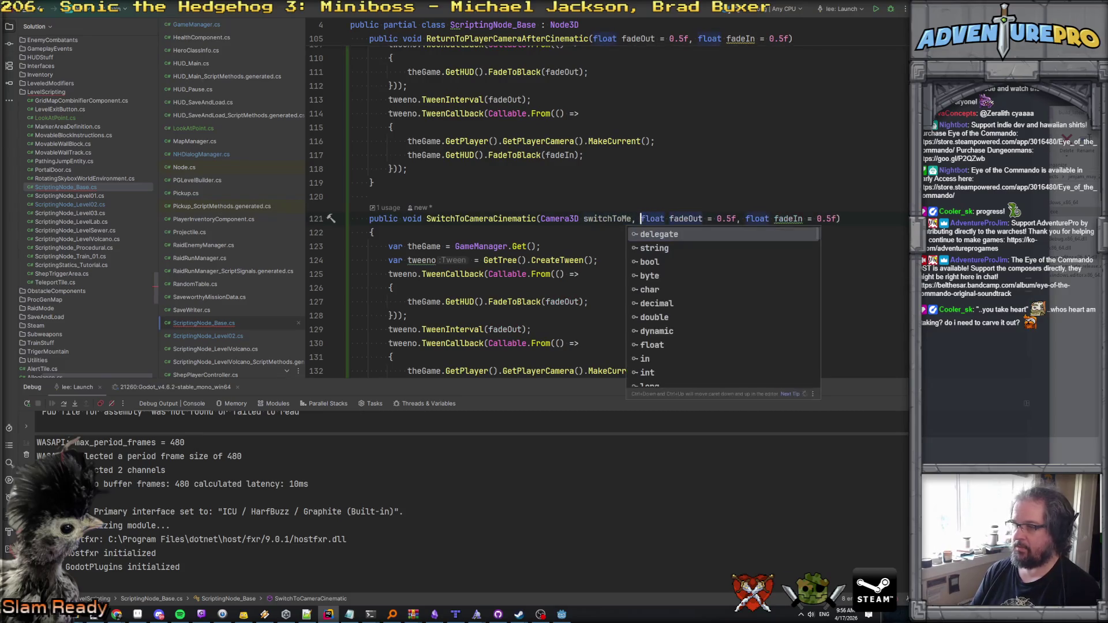
Step: Replace the copy's player camera call with switchToMe.MakeCurrent()
scroll(594, 220, down, 3)
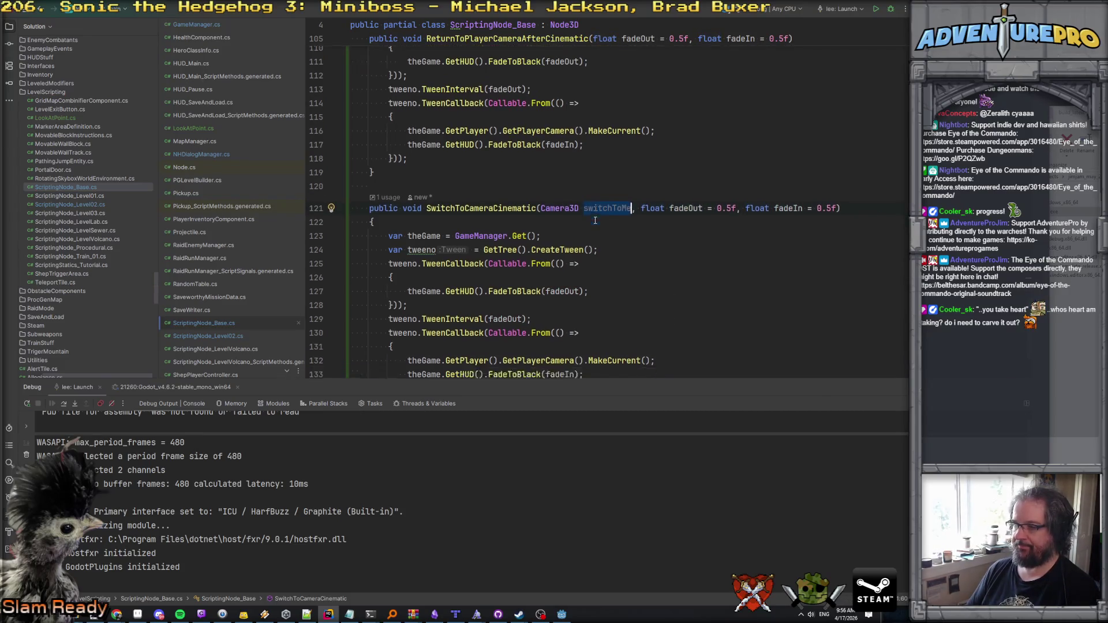
drag(408, 246, 655, 247)
text(switchToMe/)
key(BackSpace)
text(.M)
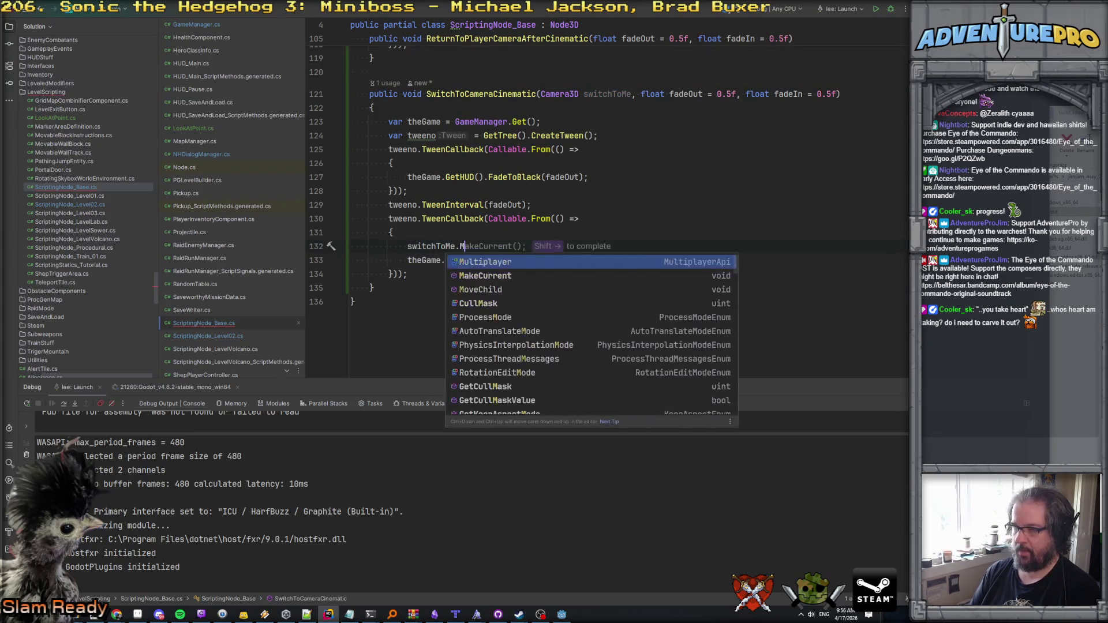
text(a)
key(Return)
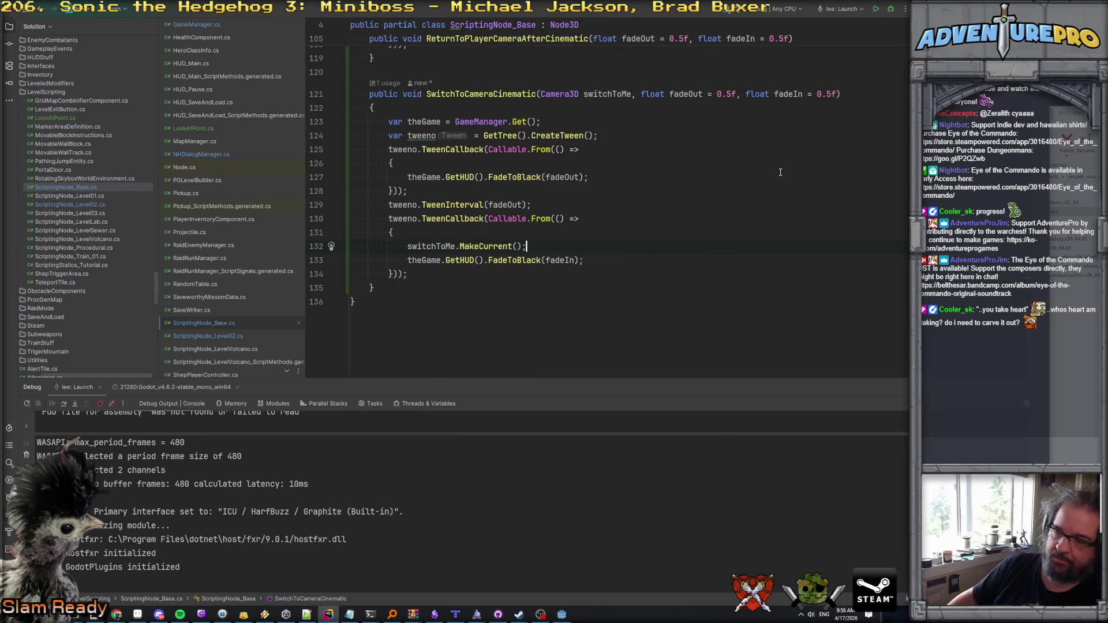
scroll(739, 171, up, 1)
scroll(739, 171, up, 2)
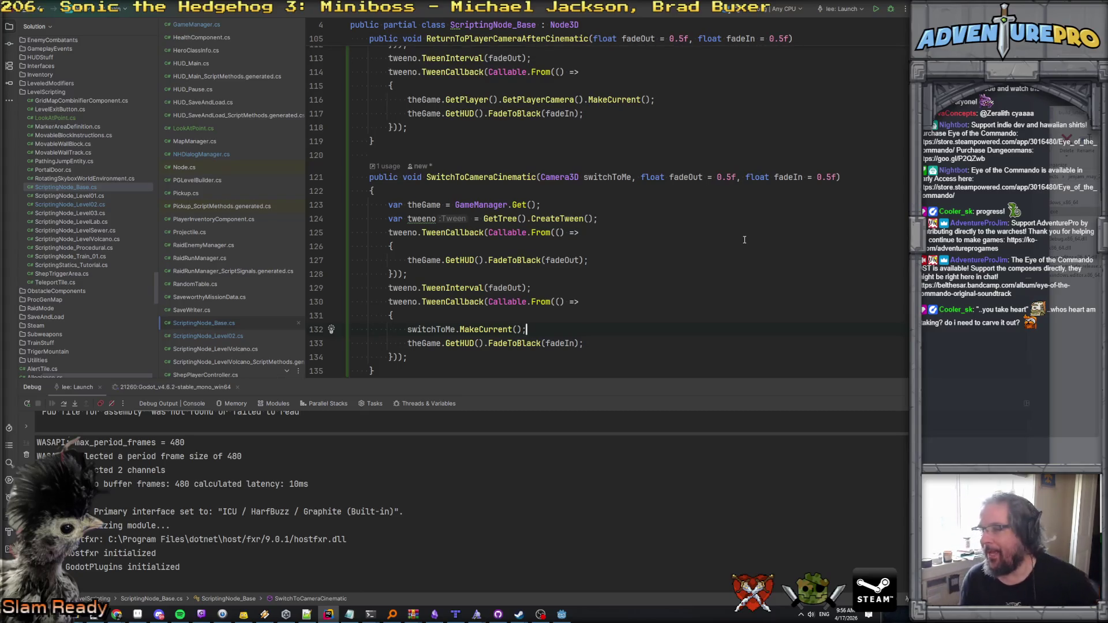
Step: Append an Action onCameraSwitch parameter to SwitchToCameraCinematic's signature
click(840, 180)
text(, Action )
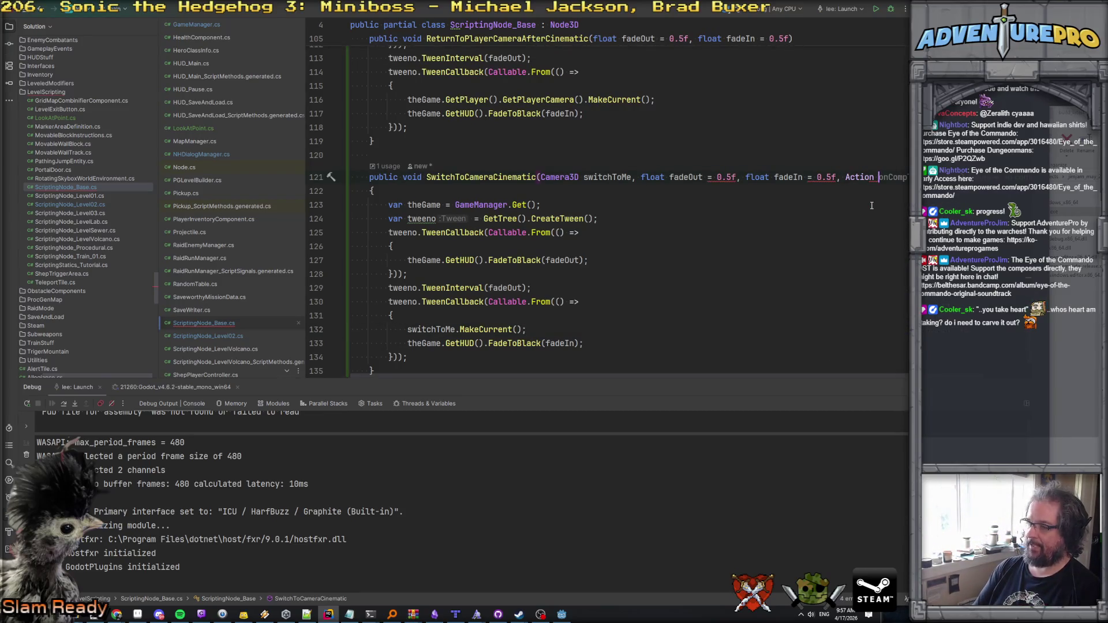
text(onFade)
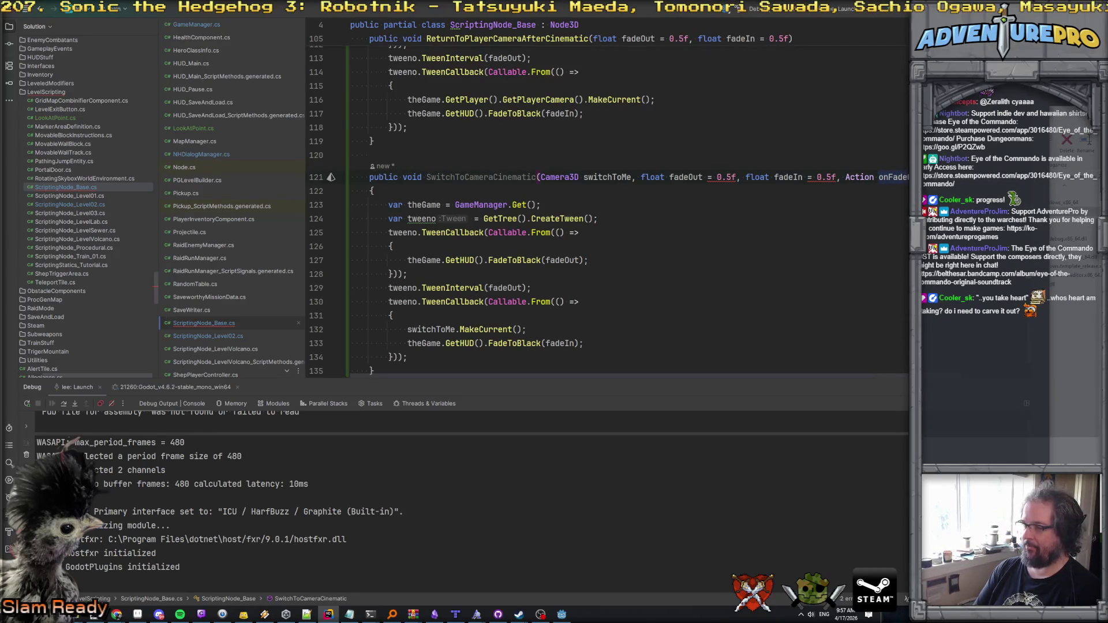
key(BackSpace)
key(BackSpace)
key(BackSpace)
text(Camer)
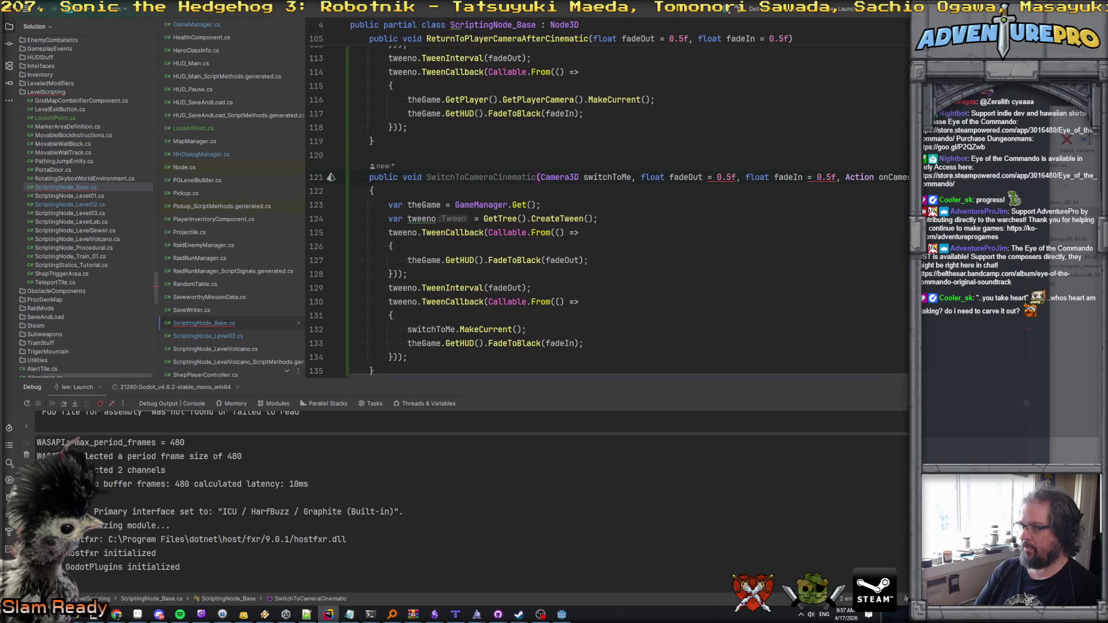
Step: Insert onCameraSwitch?.Invoke(); right after the switchToMe.MakeCurrent() call
key(Down)
key(Down)
key(Down)
key(Down)
key(Down)
key(Down)
key(Down)
key(Down)
key(Down)
key(Up)
key(Return)
key(alt+shift+Down)
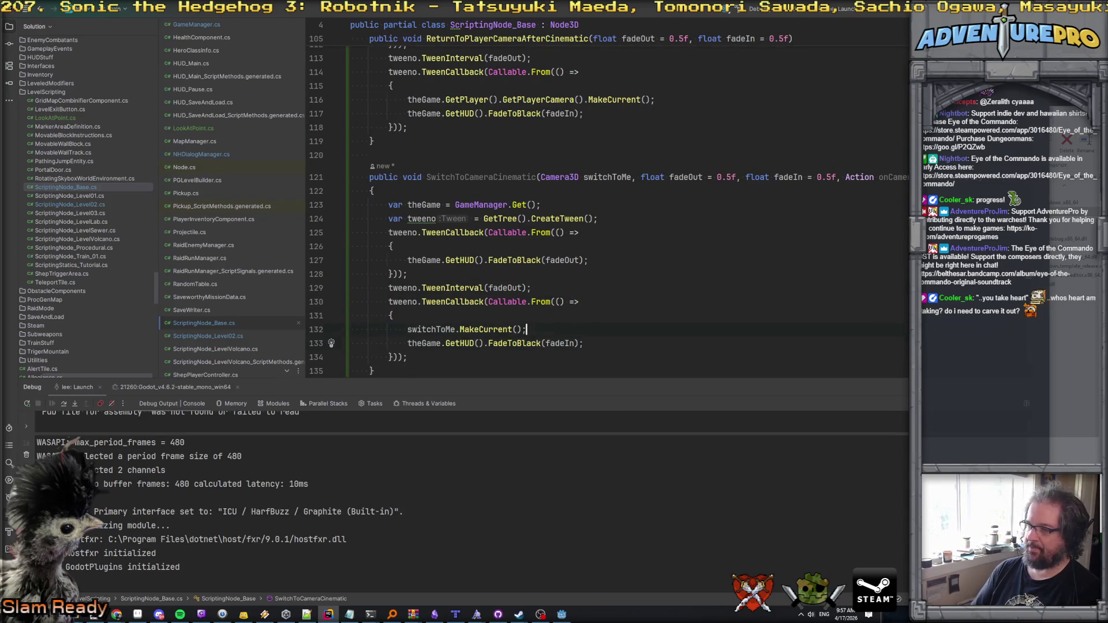
text(d)
key(BackSpace)
text(onC)
key(Return)
text(?.In)
key(Return)
text(;)
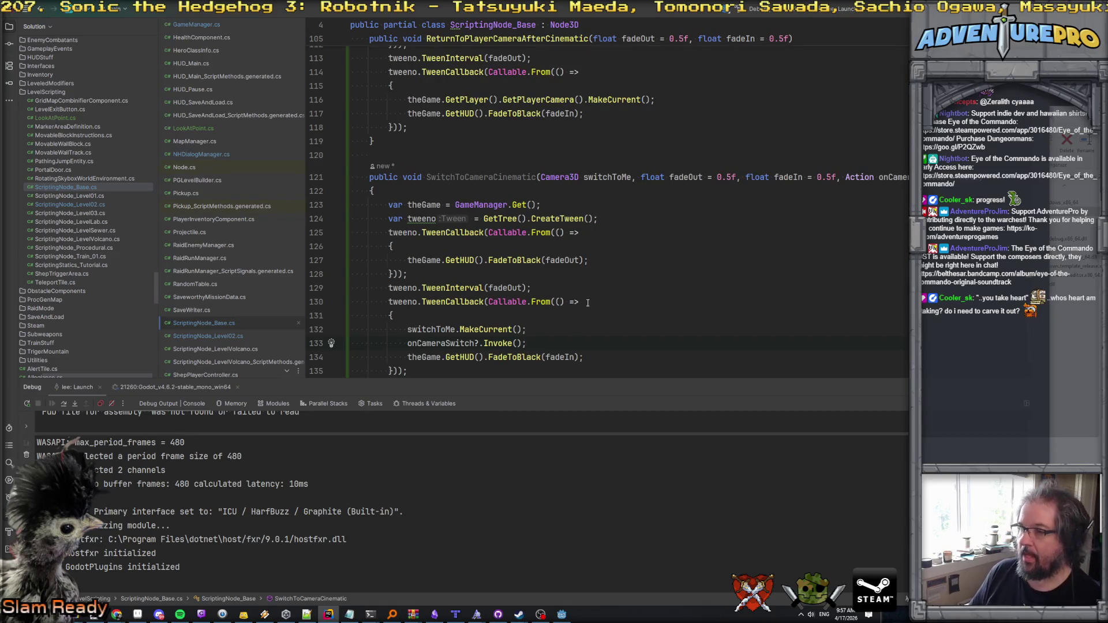
Step: Change the fade-in FadeToBlack calls on lines 117 and 134 to FadeFromBlack
double_click(517, 117)
text(Fade)
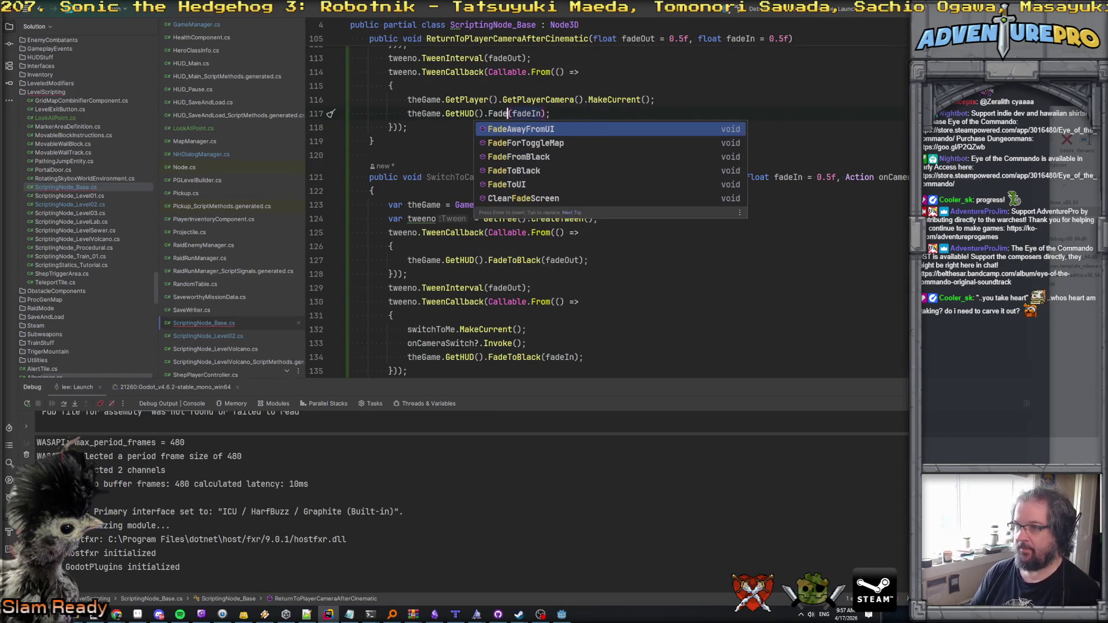
key(Down)
key(Down)
key(Down)
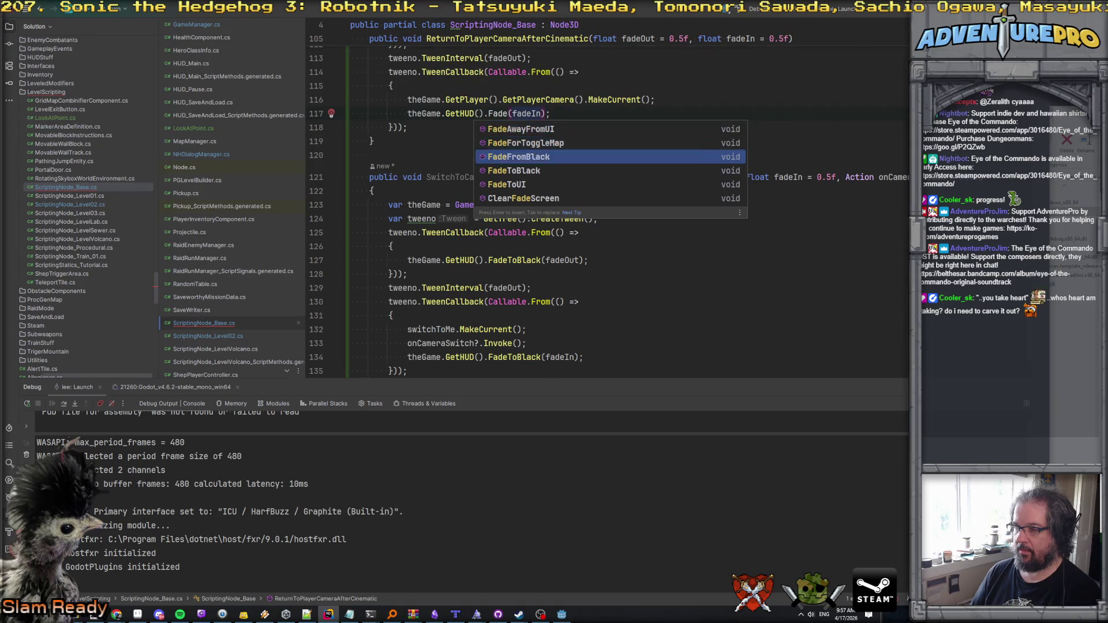
key(Up)
key(Up)
key(Return)
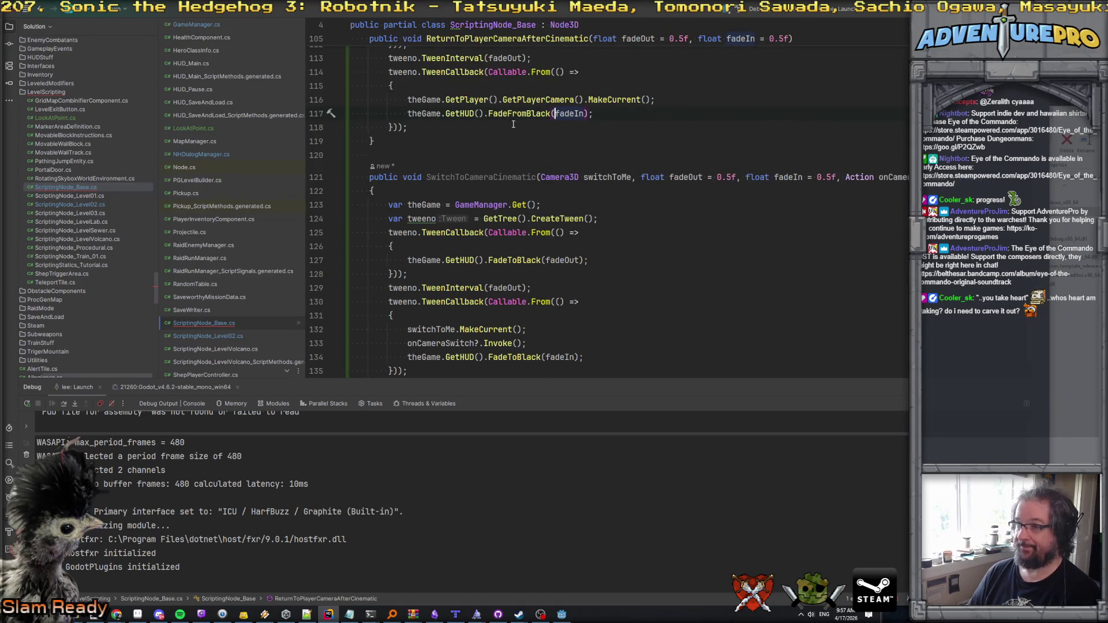
double_click(514, 357)
text(FadeFromBlack)
click(599, 338)
scroll(599, 339, down, 2)
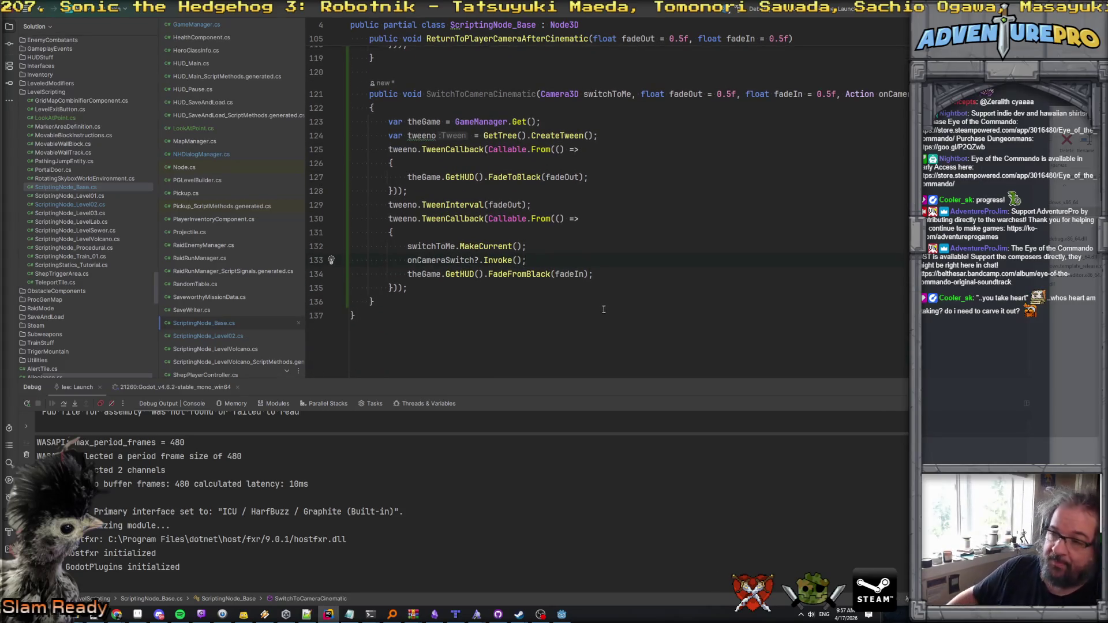
scroll(522, 261, up, 2)
click(518, 260)
click(502, 330)
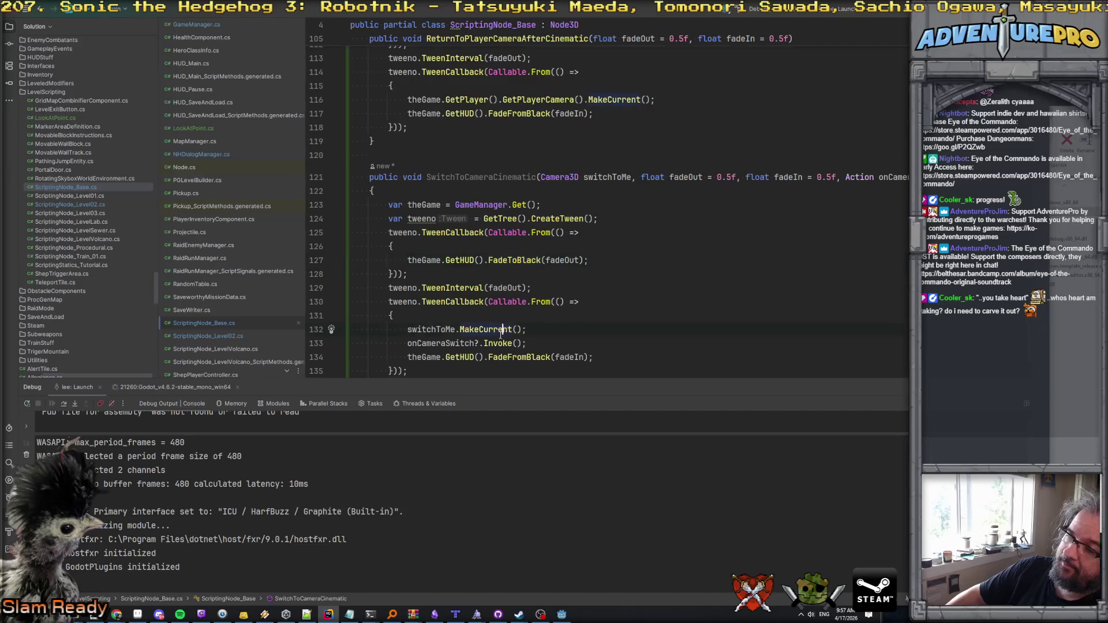
click(494, 343)
click(510, 356)
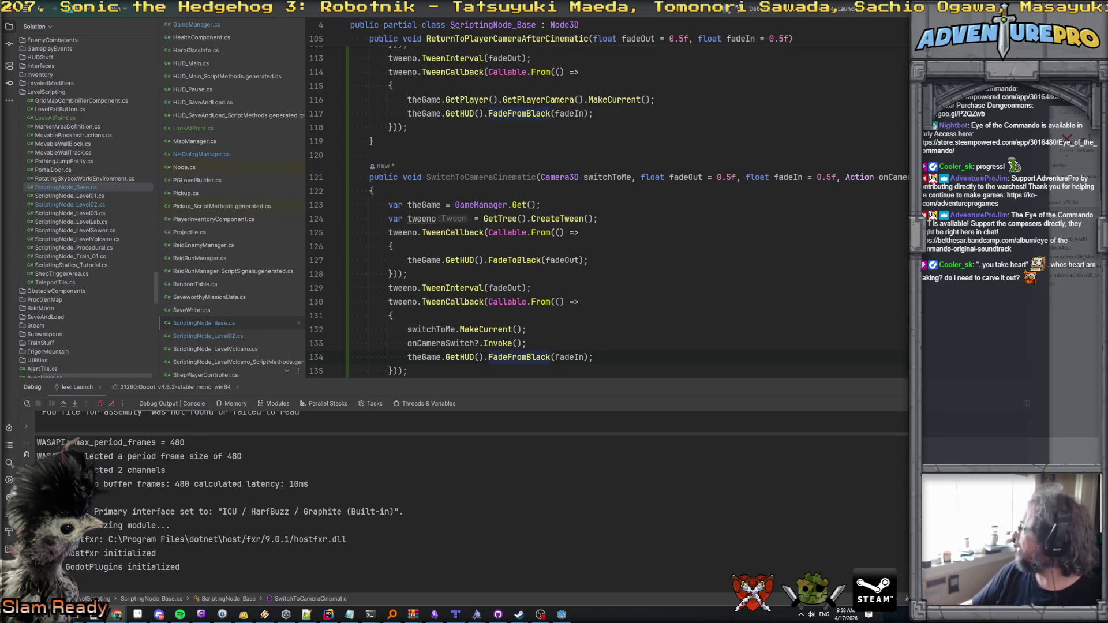
click(544, 277)
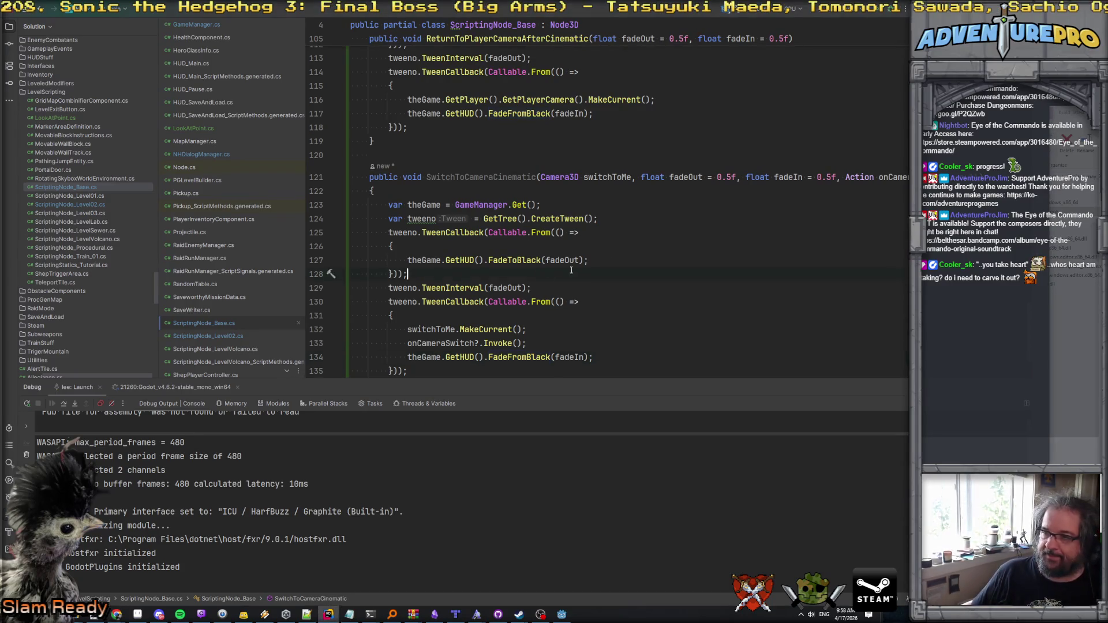
scroll(554, 274, down, 3)
scroll(571, 270, up, 3)
scroll(571, 269, up, 2)
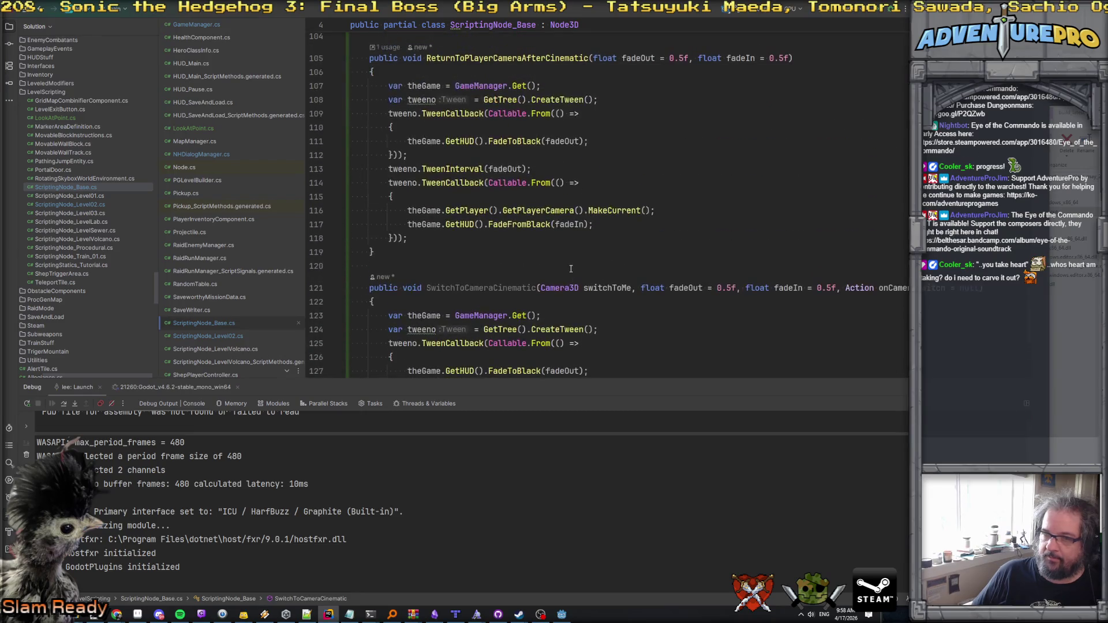